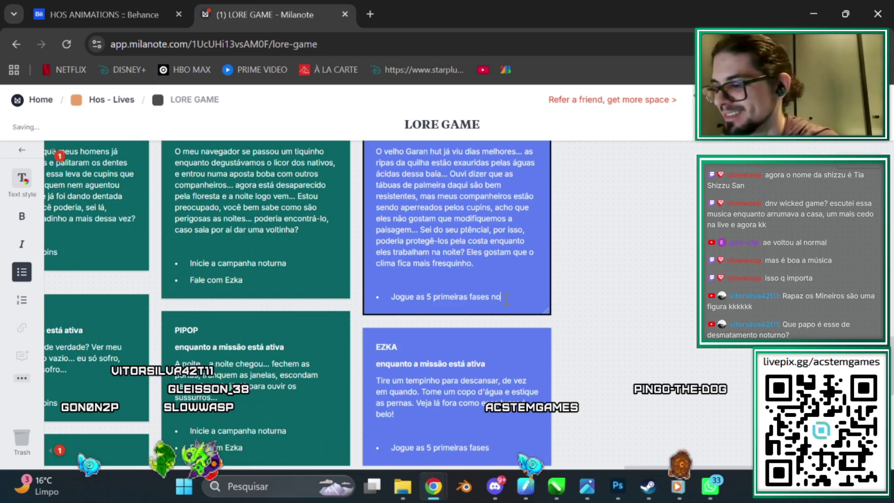
Step: Append 'noturnas' to the EZKA quest bullet so it reads 'Jogue as 5 primeiras fases noturnas'
{"action": "type", "text": "noturnas"}
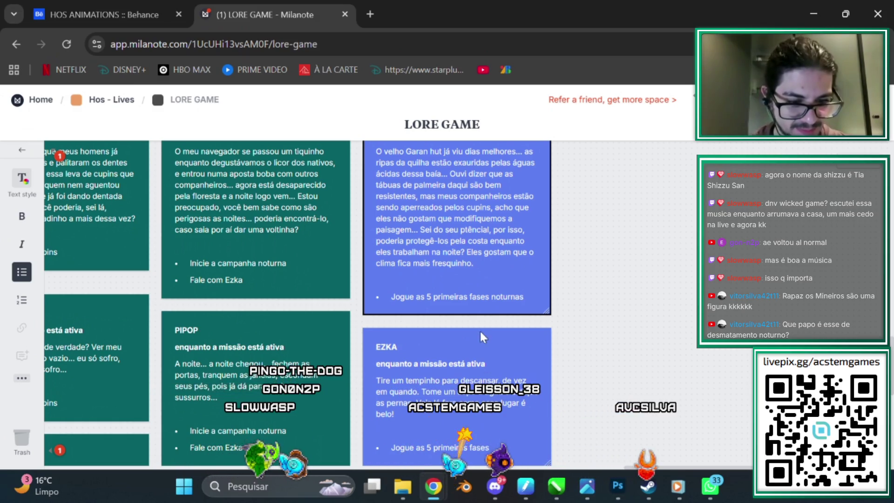
{"action": "scroll", "coordinate": [485, 351], "scroll_direction": "down", "scroll_amount": 2}
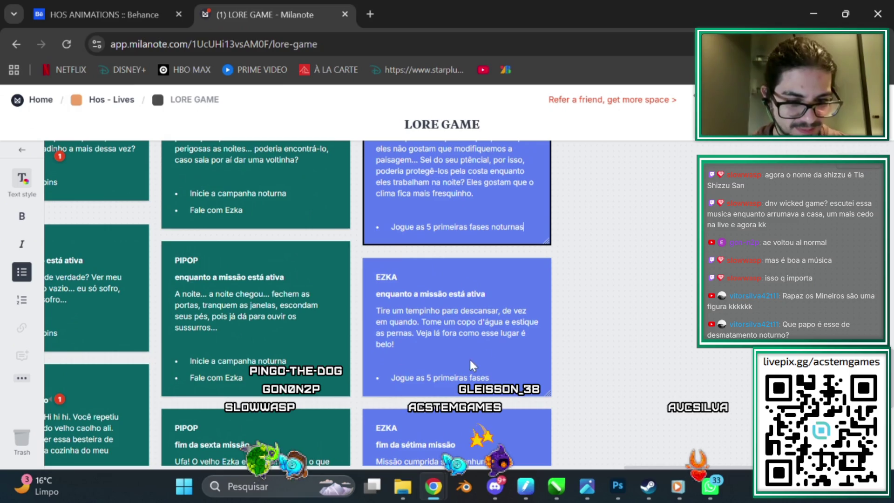
Step: Scroll past the active-mission EZKA card and select the 'fim da sétima missão' EZKA card
{"action": "left_click", "coordinate": [401, 343]}
{"action": "scroll", "coordinate": [409, 338], "scroll_direction": "down", "scroll_amount": 2}
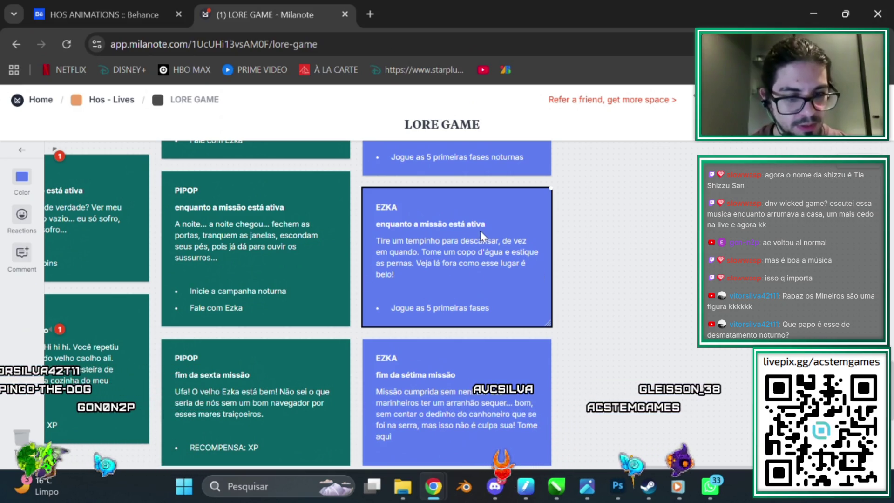
{"action": "left_click", "coordinate": [393, 275]}
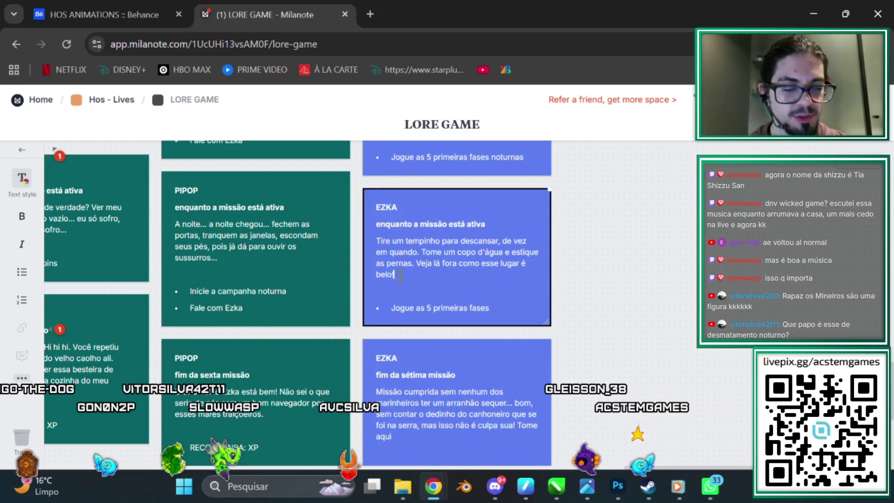
{"action": "scroll", "coordinate": [405, 277], "scroll_direction": "up", "scroll_amount": 2}
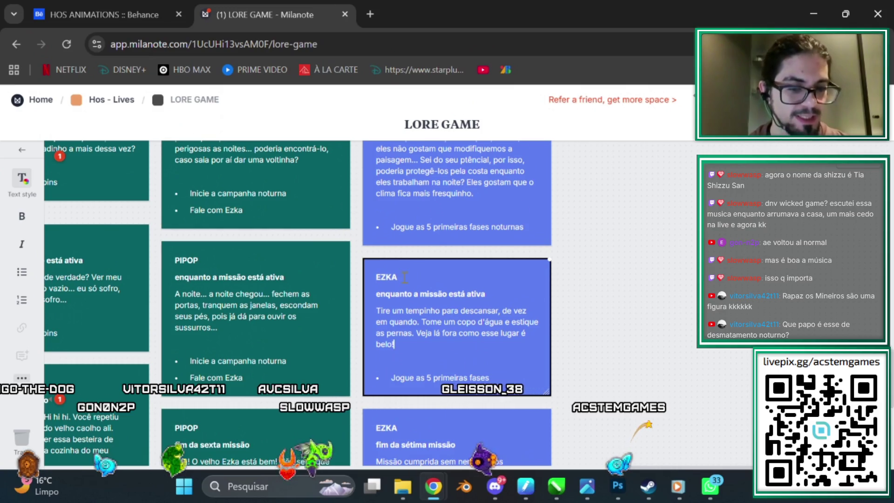
{"action": "scroll", "coordinate": [405, 277], "scroll_direction": "down", "scroll_amount": 3}
{"action": "scroll", "coordinate": [403, 280], "scroll_direction": "down", "scroll_amount": 1}
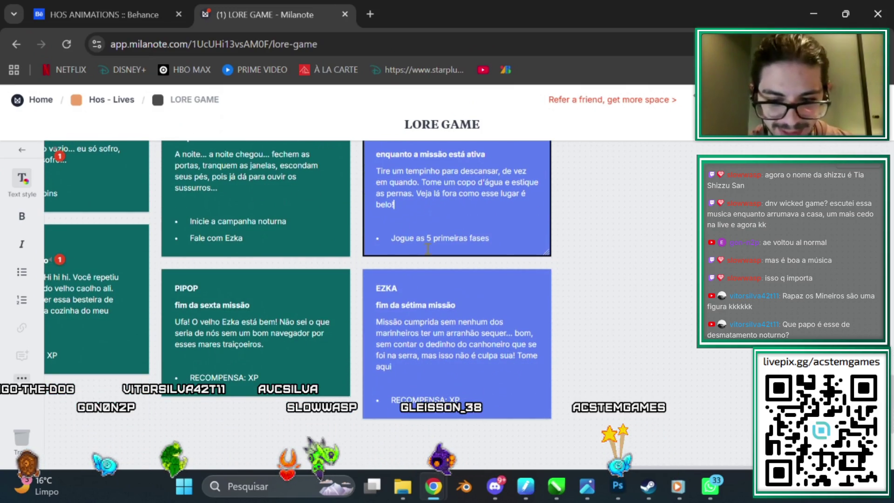
{"action": "scroll", "coordinate": [447, 277], "scroll_direction": "down", "scroll_amount": 2}
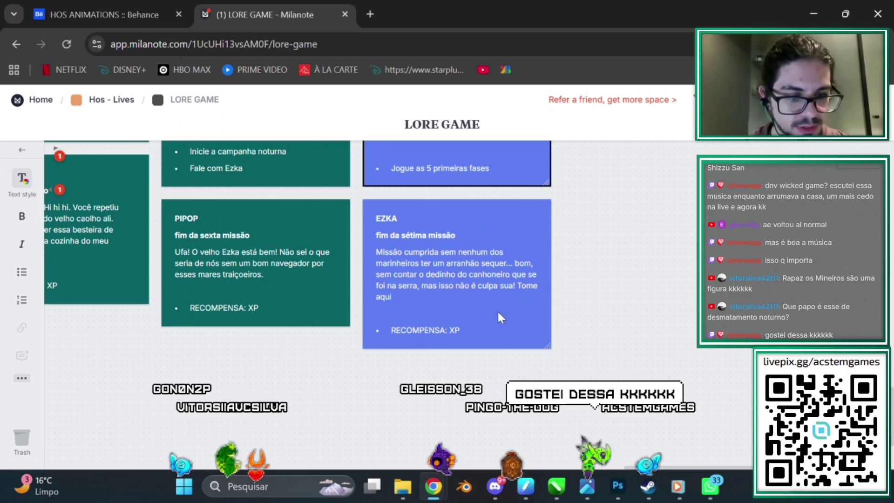
{"action": "left_click", "coordinate": [399, 296]}
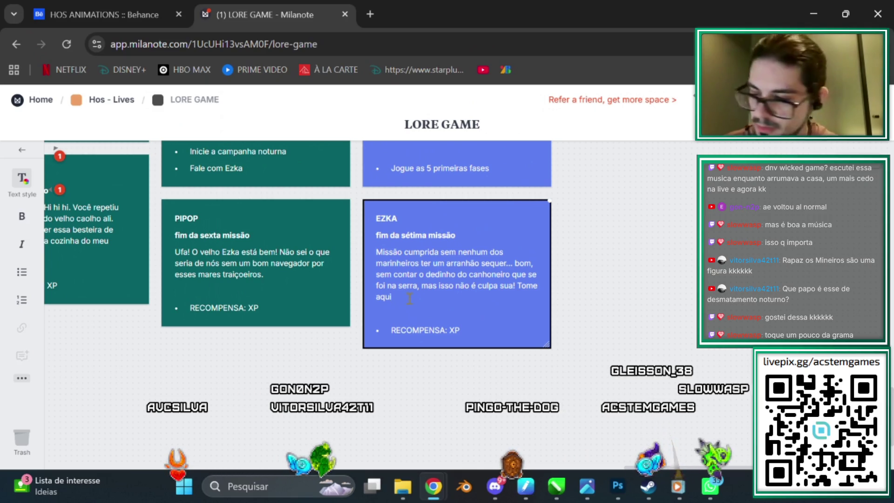
Step: Add ', uma bonificação pelos seus esforços.' after 'Tome aqui' on the seventh-mission card, fixing typos
{"action": "type", "text": ", uma"}
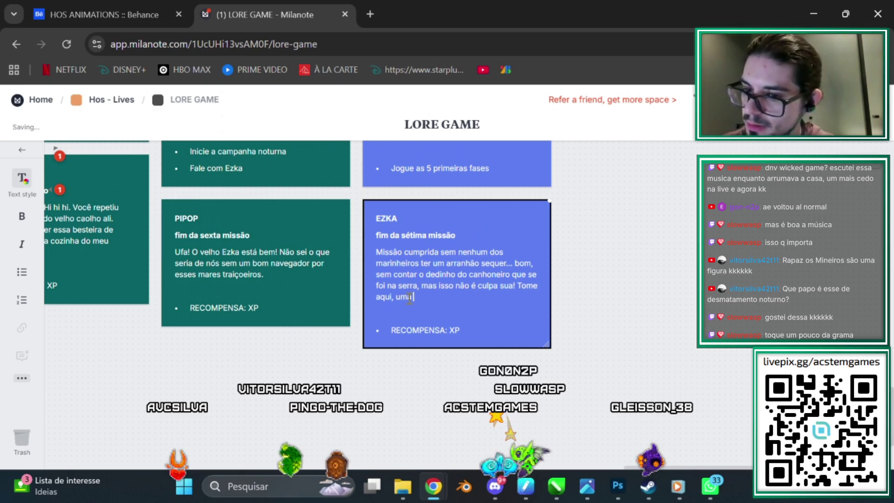
{"action": "type", "text": " bo"}
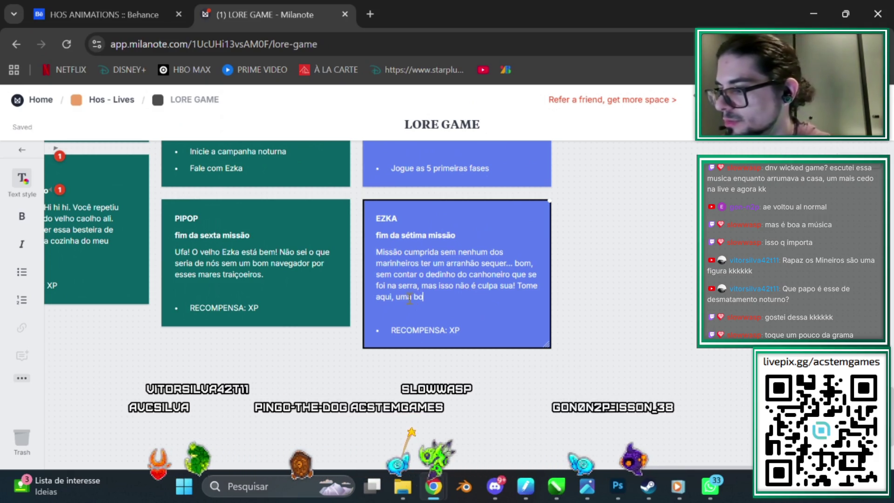
{"action": "type", "text": "mificação"}
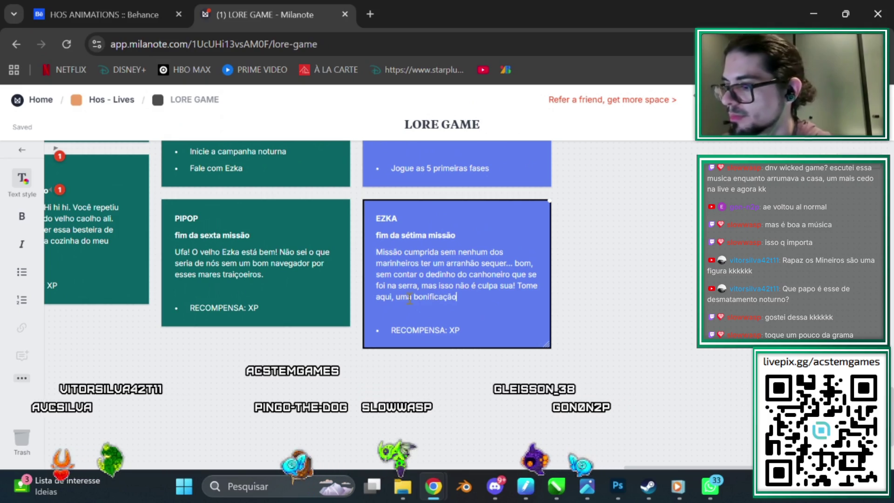
{"action": "type", "text": " pelos seius"}
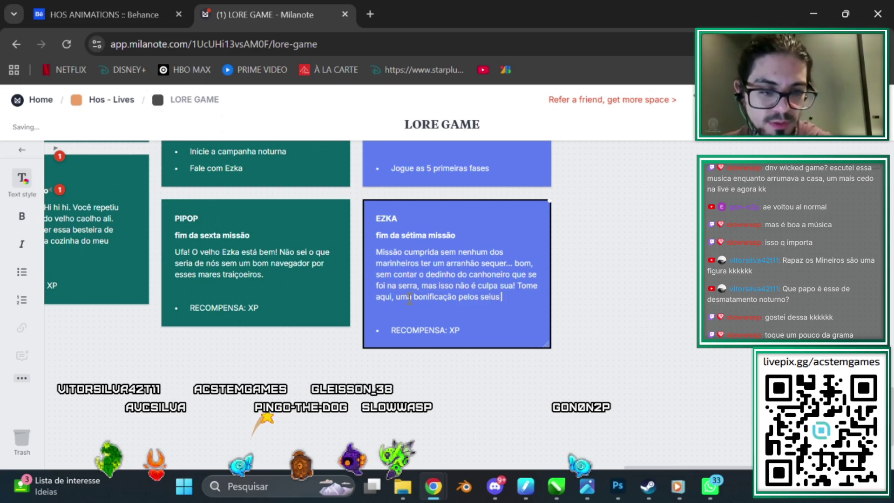
{"action": "key", "text": "BackSpace"}
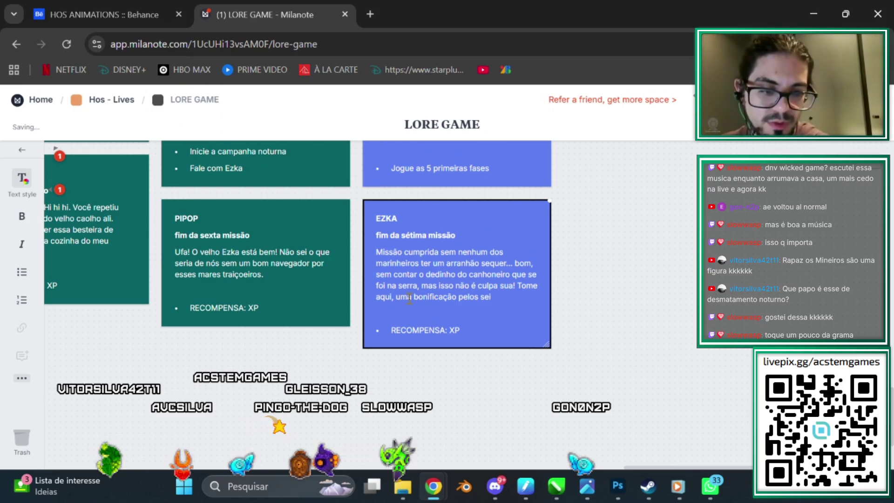
{"action": "type", "text": "forços."}
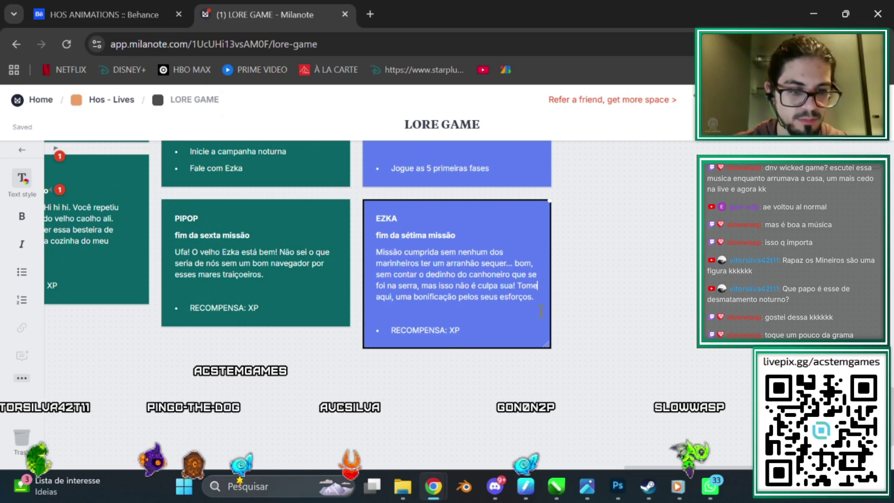
Step: Finish editing, locate the EZKA Garan-dialogue card on the board and duplicate it with Ctrl+D
{"action": "left_click", "coordinate": [658, 301]}
{"action": "scroll", "coordinate": [524, 372], "scroll_direction": "down", "scroll_amount": 3}
{"action": "scroll", "coordinate": [524, 373], "scroll_direction": "down", "scroll_amount": 5}
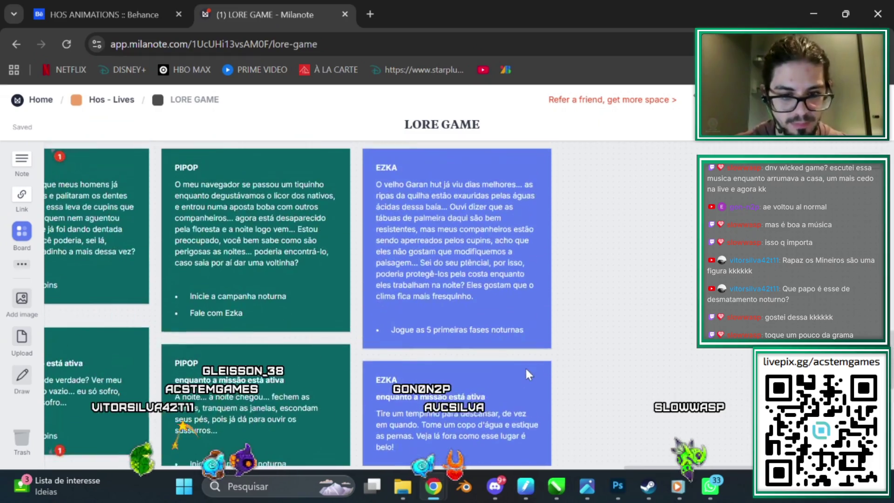
{"action": "scroll", "coordinate": [443, 339], "scroll_direction": "up", "scroll_amount": 5}
{"action": "scroll", "coordinate": [597, 320], "scroll_direction": "left", "scroll_amount": 4}
{"action": "scroll", "coordinate": [598, 321], "scroll_direction": "down", "scroll_amount": 3}
{"action": "scroll", "coordinate": [598, 320], "scroll_direction": "right", "scroll_amount": 2}
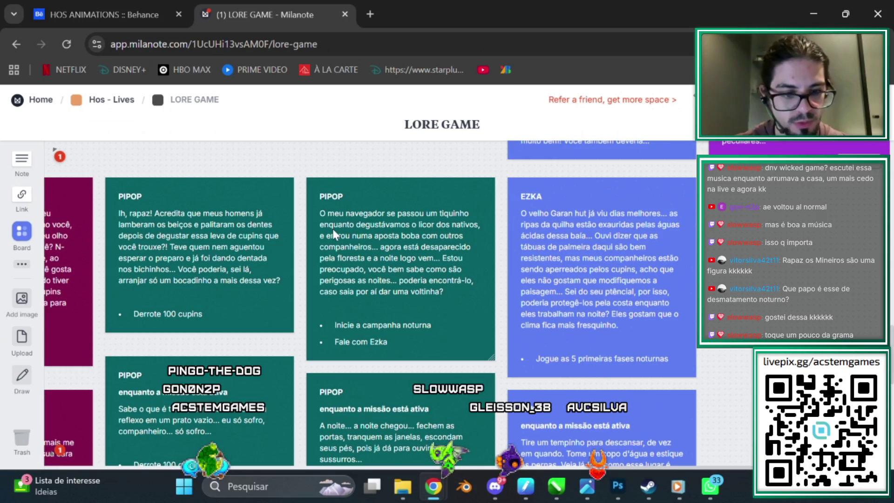
{"action": "scroll", "coordinate": [407, 303], "scroll_direction": "up", "scroll_amount": 5}
{"action": "scroll", "coordinate": [407, 303], "scroll_direction": "right", "scroll_amount": 3}
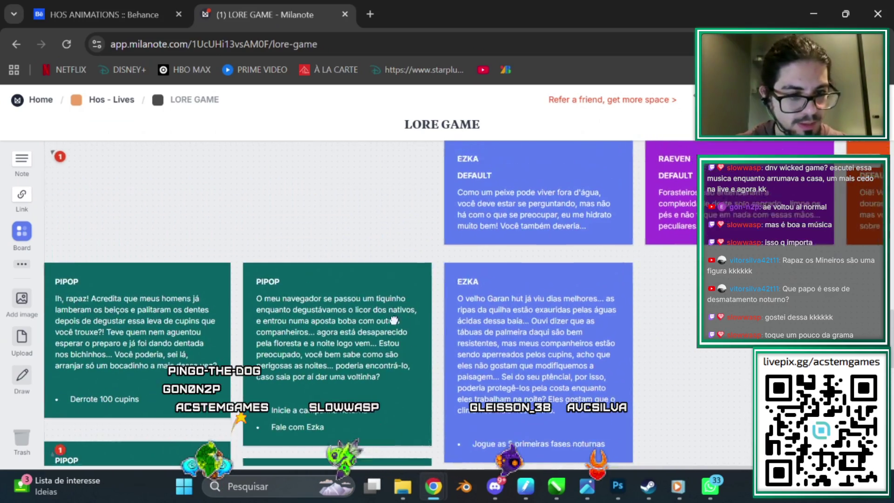
{"action": "scroll", "coordinate": [480, 307], "scroll_direction": "down", "scroll_amount": 5}
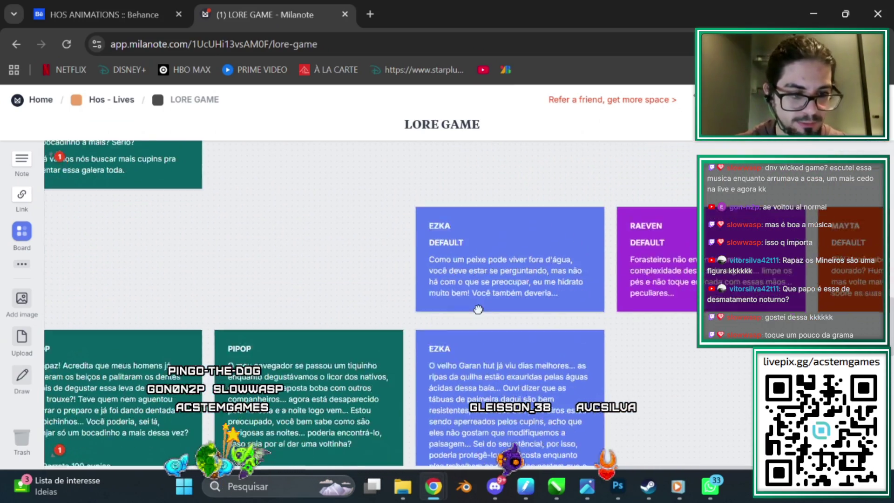
{"action": "scroll", "coordinate": [479, 307], "scroll_direction": "left", "scroll_amount": 3}
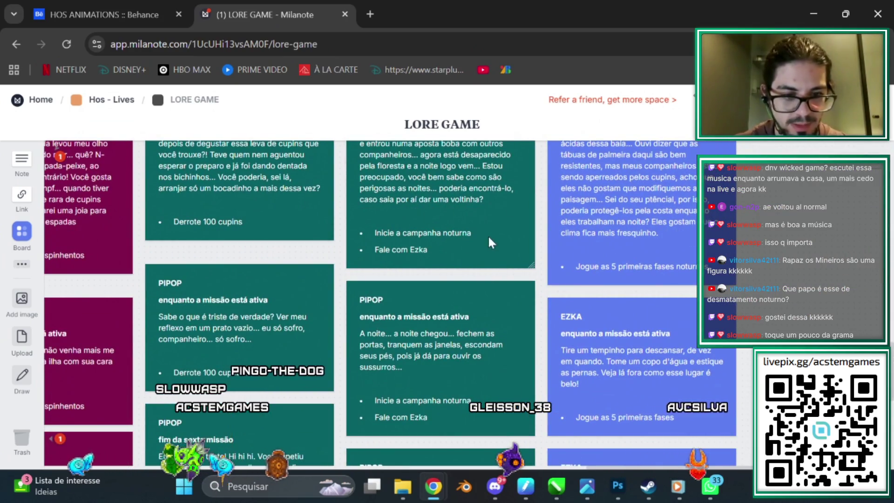
{"action": "scroll", "coordinate": [466, 231], "scroll_direction": "down", "scroll_amount": 1}
{"action": "scroll", "coordinate": [400, 265], "scroll_direction": "down", "scroll_amount": 1}
{"action": "scroll", "coordinate": [400, 266], "scroll_direction": "right", "scroll_amount": 1}
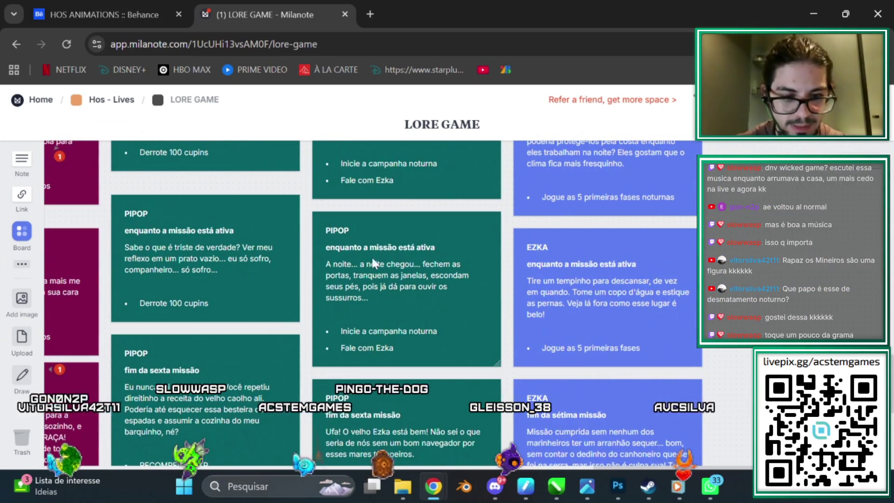
{"action": "scroll", "coordinate": [354, 251], "scroll_direction": "down", "scroll_amount": 1}
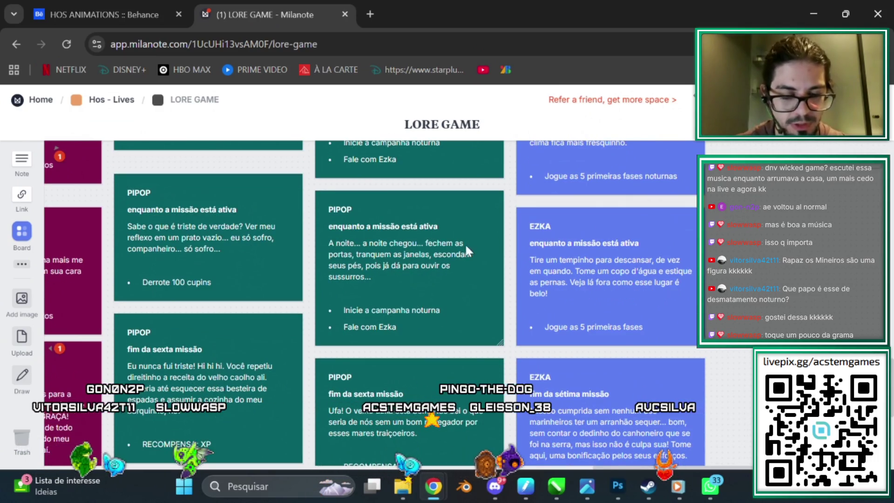
{"action": "scroll", "coordinate": [419, 251], "scroll_direction": "up", "scroll_amount": 3}
{"action": "scroll", "coordinate": [419, 251], "scroll_direction": "right", "scroll_amount": 3}
{"action": "scroll", "coordinate": [372, 256], "scroll_direction": "up", "scroll_amount": 1}
{"action": "scroll", "coordinate": [372, 256], "scroll_direction": "left", "scroll_amount": 2}
{"action": "scroll", "coordinate": [419, 242], "scroll_direction": "up", "scroll_amount": 1}
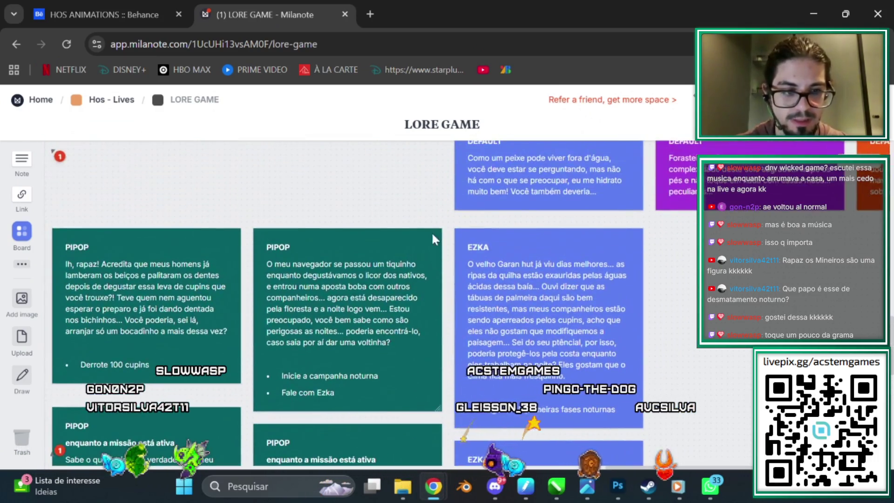
{"action": "scroll", "coordinate": [432, 239], "scroll_direction": "up", "scroll_amount": 2}
{"action": "scroll", "coordinate": [432, 238], "scroll_direction": "left", "scroll_amount": 1}
{"action": "scroll", "coordinate": [419, 242], "scroll_direction": "down", "scroll_amount": 3}
{"action": "scroll", "coordinate": [419, 242], "scroll_direction": "down", "scroll_amount": 1}
{"action": "scroll", "coordinate": [429, 238], "scroll_direction": "up", "scroll_amount": 2}
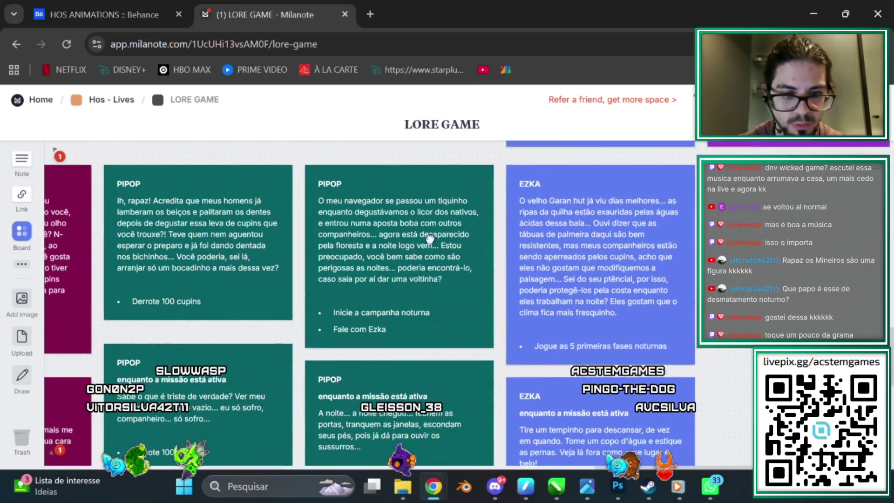
{"action": "scroll", "coordinate": [429, 238], "scroll_direction": "up", "scroll_amount": 1}
{"action": "scroll", "coordinate": [414, 252], "scroll_direction": "left", "scroll_amount": 1}
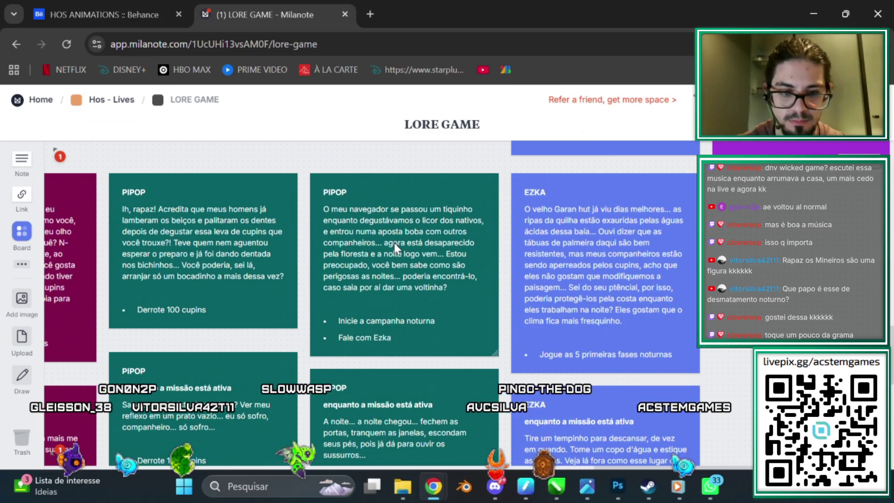
{"action": "scroll", "coordinate": [393, 242], "scroll_direction": "down", "scroll_amount": 1}
{"action": "scroll", "coordinate": [393, 241], "scroll_direction": "down", "scroll_amount": 2}
{"action": "scroll", "coordinate": [393, 261], "scroll_direction": "down", "scroll_amount": 1}
{"action": "scroll", "coordinate": [421, 251], "scroll_direction": "down", "scroll_amount": 1}
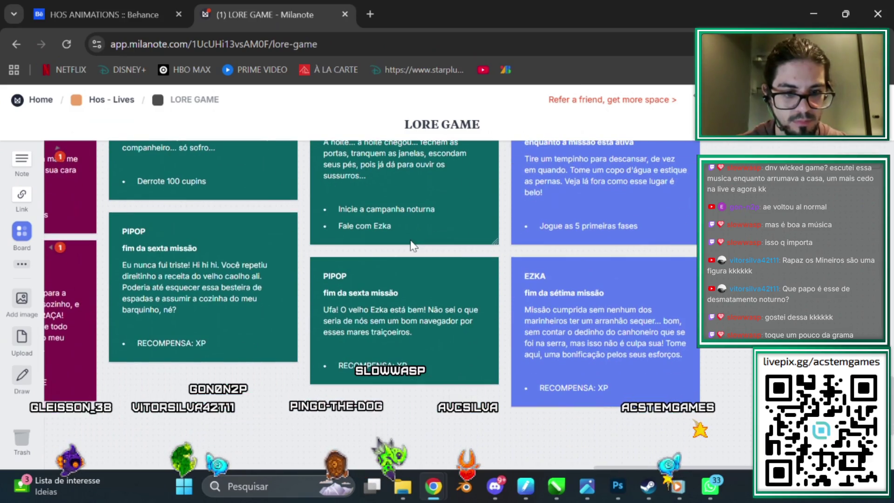
{"action": "scroll", "coordinate": [410, 238], "scroll_direction": "up", "scroll_amount": 1}
{"action": "scroll", "coordinate": [405, 244], "scroll_direction": "up", "scroll_amount": 3}
{"action": "scroll", "coordinate": [403, 247], "scroll_direction": "up", "scroll_amount": 2}
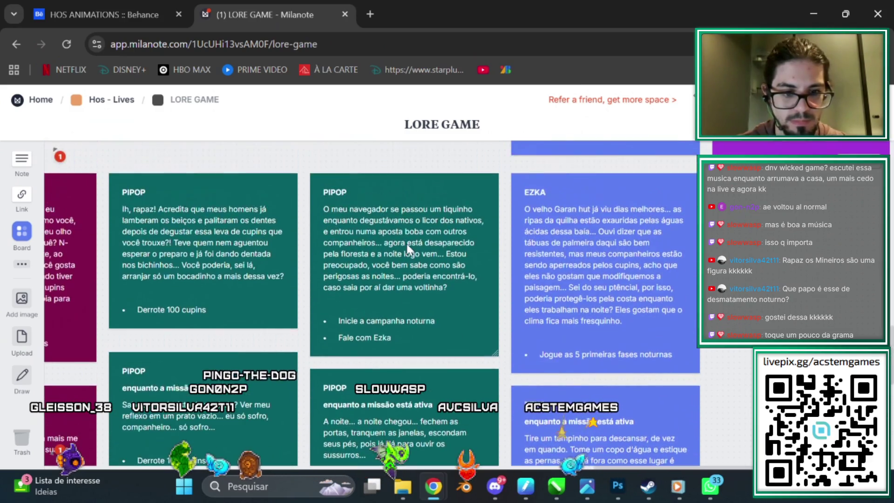
{"action": "scroll", "coordinate": [407, 240], "scroll_direction": "down", "scroll_amount": 2}
{"action": "scroll", "coordinate": [398, 232], "scroll_direction": "up", "scroll_amount": 2}
{"action": "scroll", "coordinate": [406, 237], "scroll_direction": "down", "scroll_amount": 2}
{"action": "scroll", "coordinate": [409, 247], "scroll_direction": "down", "scroll_amount": 1}
{"action": "scroll", "coordinate": [424, 200], "scroll_direction": "up", "scroll_amount": 3}
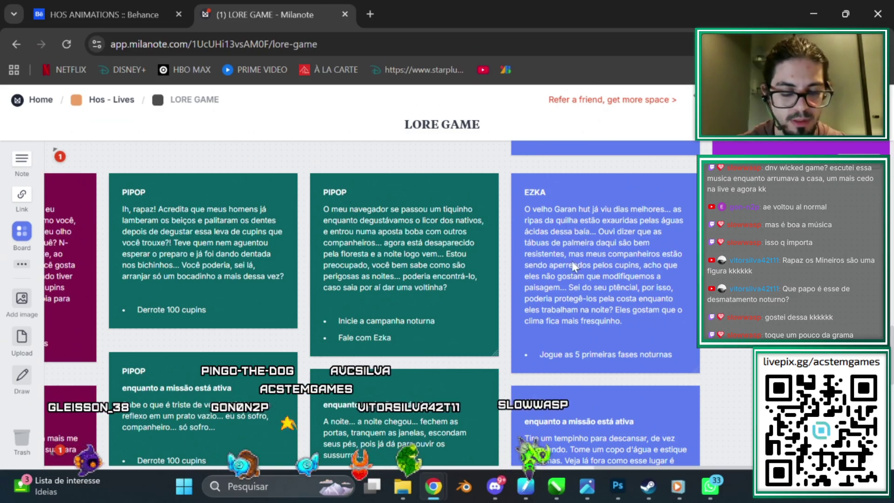
{"action": "scroll", "coordinate": [373, 252], "scroll_direction": "up", "scroll_amount": 2}
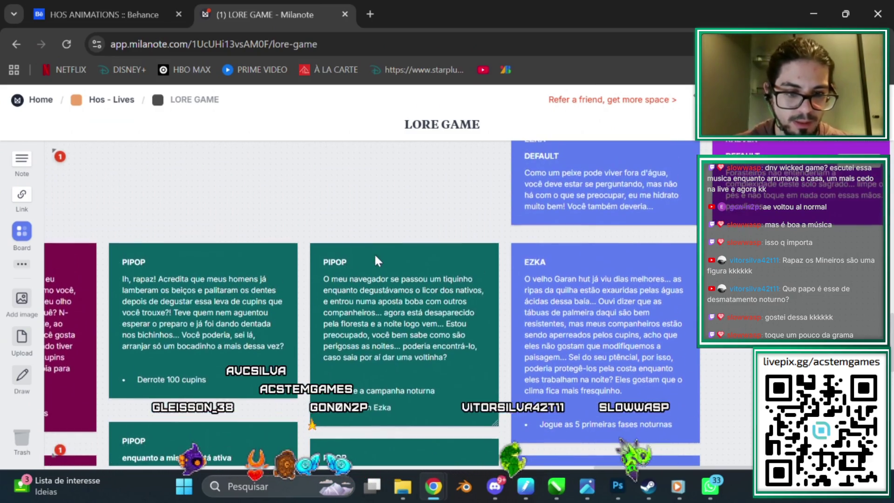
{"action": "scroll", "coordinate": [373, 252], "scroll_direction": "up", "scroll_amount": 5}
{"action": "scroll", "coordinate": [351, 256], "scroll_direction": "down", "scroll_amount": 5}
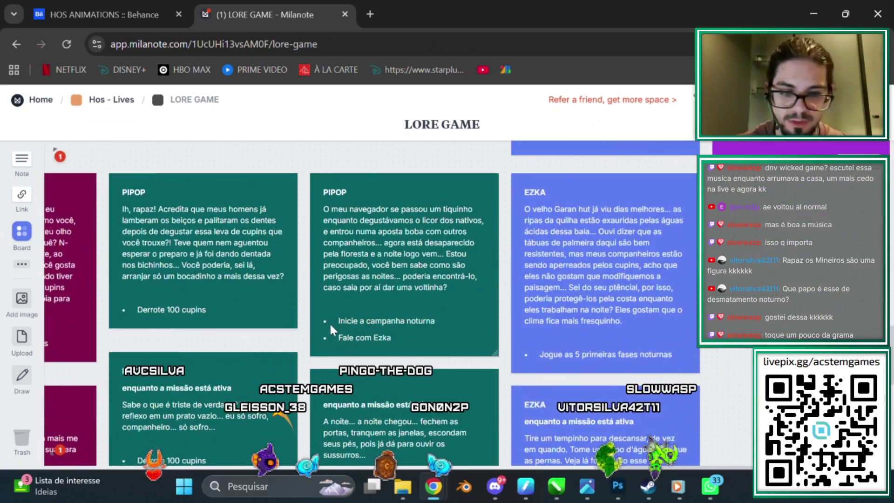
{"action": "scroll", "coordinate": [327, 261], "scroll_direction": "up", "scroll_amount": 2}
{"action": "scroll", "coordinate": [326, 261], "scroll_direction": "left", "scroll_amount": 2}
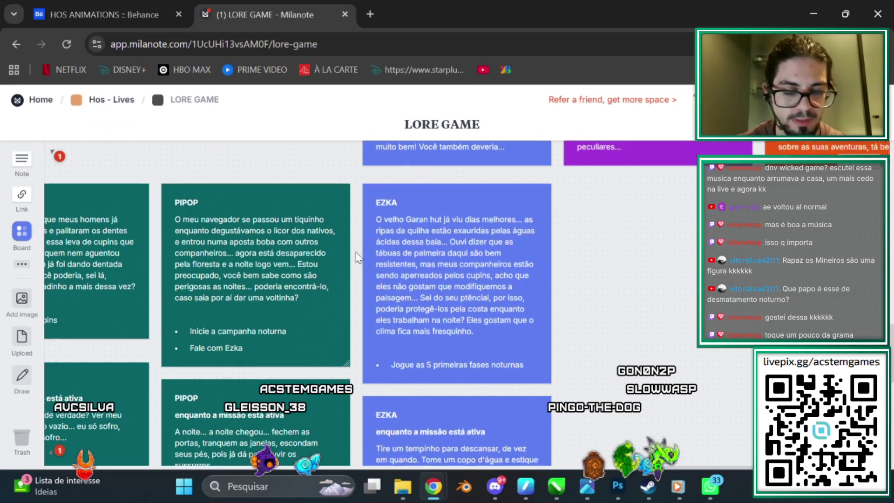
{"action": "scroll", "coordinate": [297, 280], "scroll_direction": "right", "scroll_amount": 6}
{"action": "scroll", "coordinate": [319, 298], "scroll_direction": "up", "scroll_amount": 2}
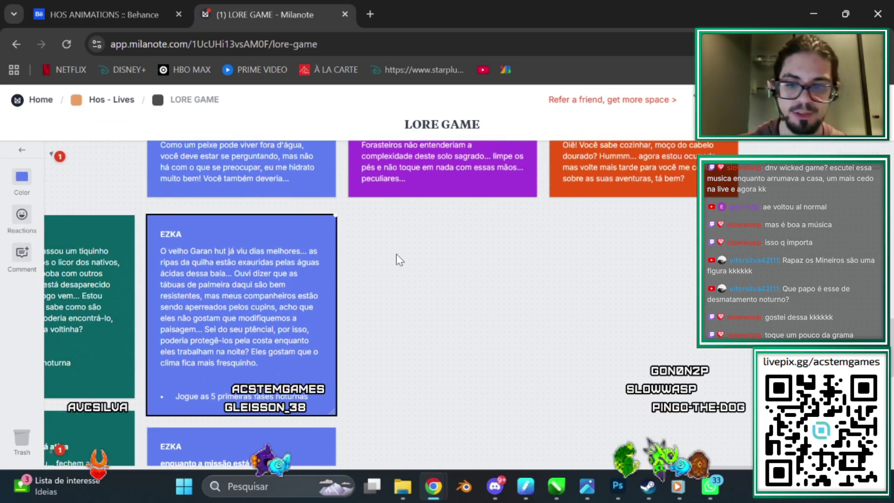
{"action": "key", "text": "ctrl+d"}
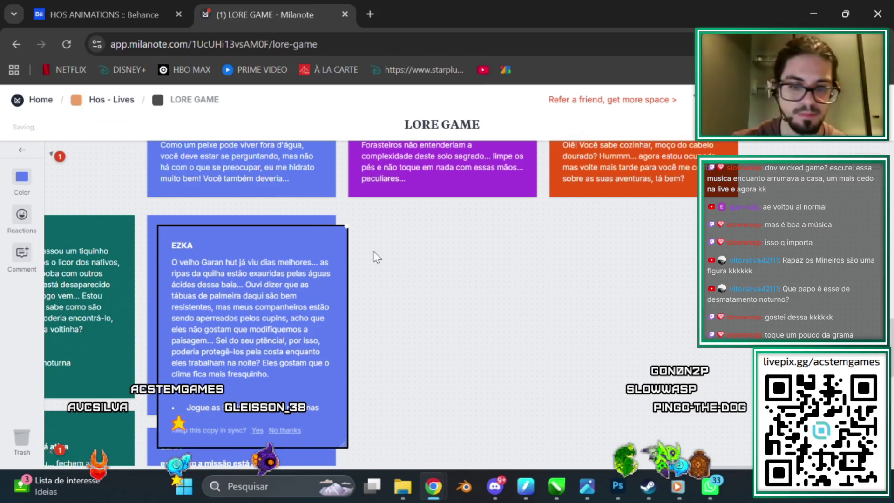
Step: Drag the duplicated EZKA Garan card into open space on the right of the board
{"action": "left_click_drag", "start_coordinate": [306, 234], "coordinate": [805, 292]}
{"action": "scroll", "coordinate": [523, 260], "scroll_direction": "down", "scroll_amount": 6}
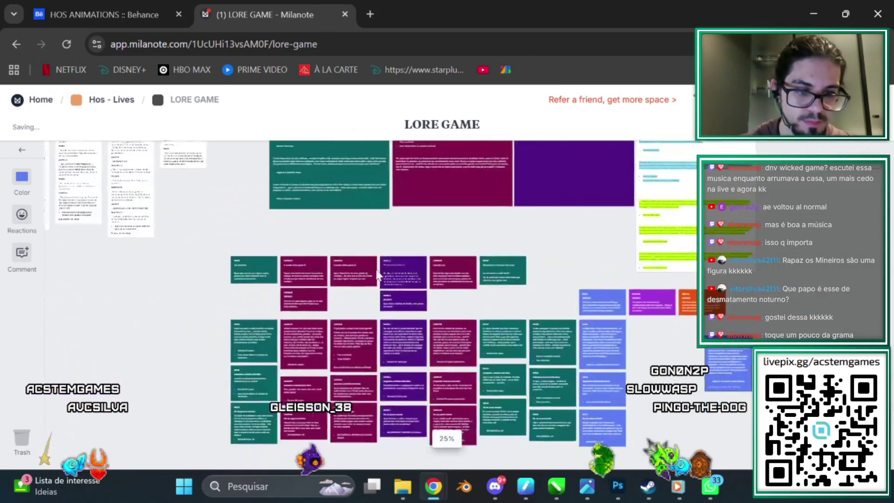
{"action": "scroll", "coordinate": [524, 260], "scroll_direction": "up", "scroll_amount": 2}
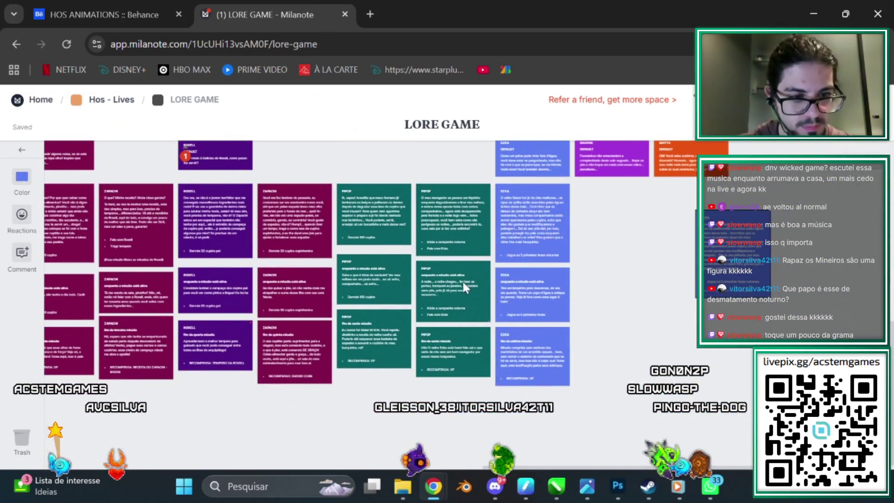
{"action": "scroll", "coordinate": [462, 280], "scroll_direction": "up", "scroll_amount": 5}
{"action": "left_click_drag", "start_coordinate": [601, 233], "coordinate": [772, 238]}
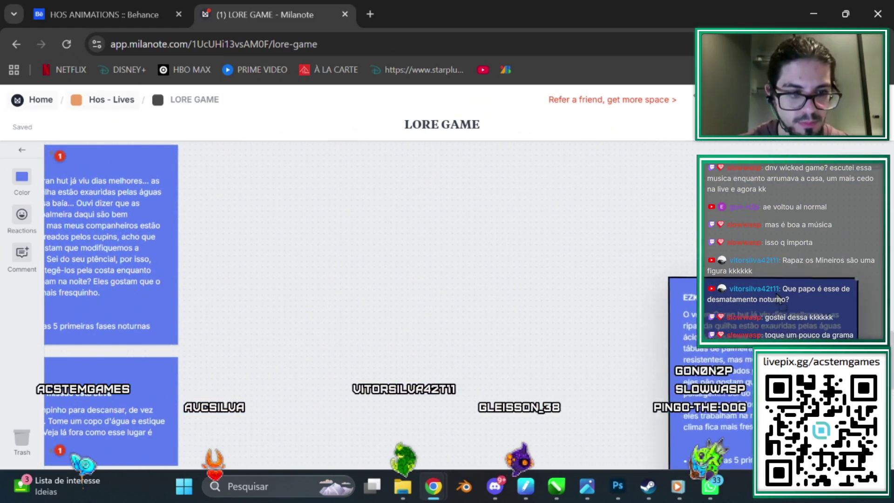
{"action": "scroll", "coordinate": [512, 275], "scroll_direction": "down", "scroll_amount": 3}
{"action": "scroll", "coordinate": [512, 275], "scroll_direction": "left", "scroll_amount": 5}
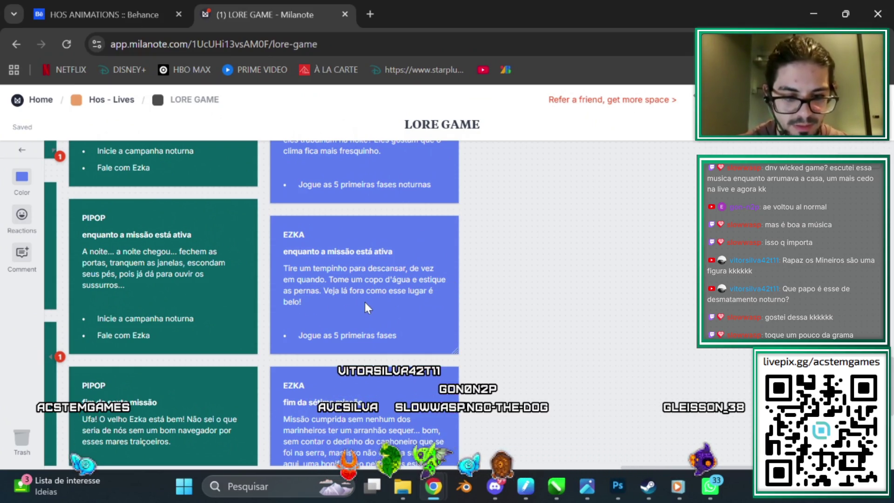
Step: Add 'Aproveite que você tem dedo nos pés e pise na grama.' to the active-mission EZKA card
{"action": "left_click", "coordinate": [301, 299]}
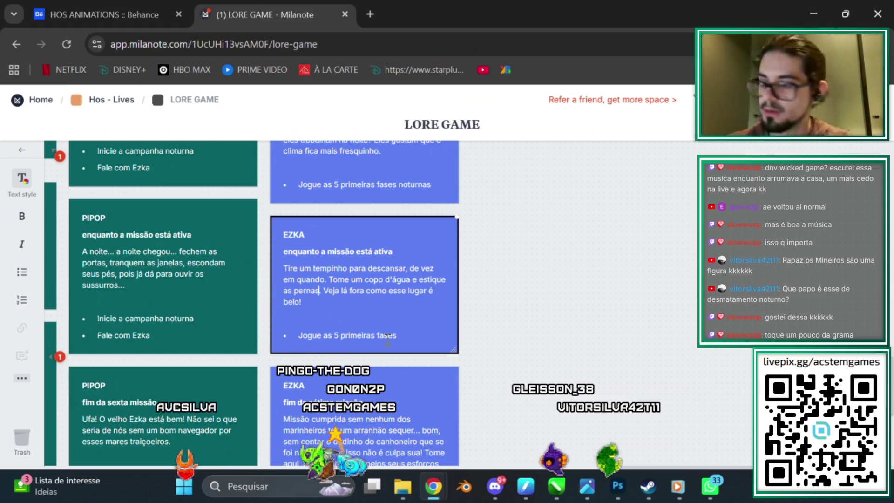
{"action": "type", "text": "com"}
{"action": "key", "text": "BackSpace"}
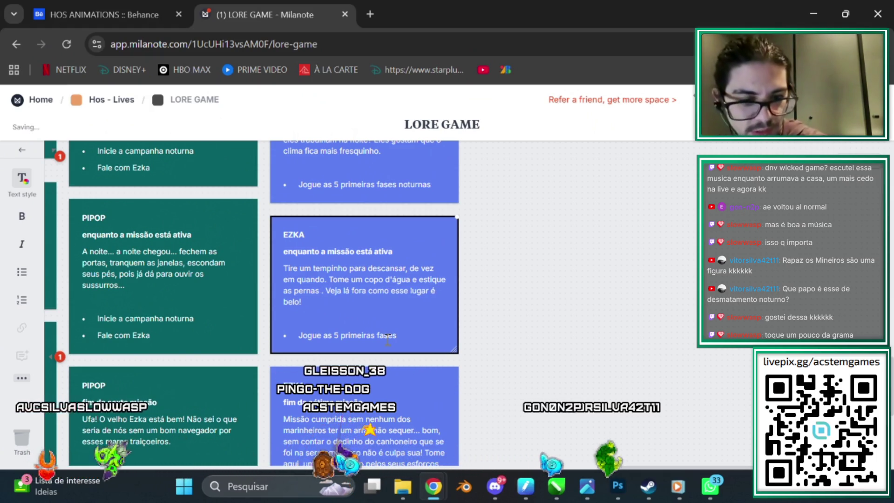
{"action": "key", "text": "BackSpace"}
{"action": "key", "text": "BackSpace"}
{"action": "key", "text": "BackSpace"}
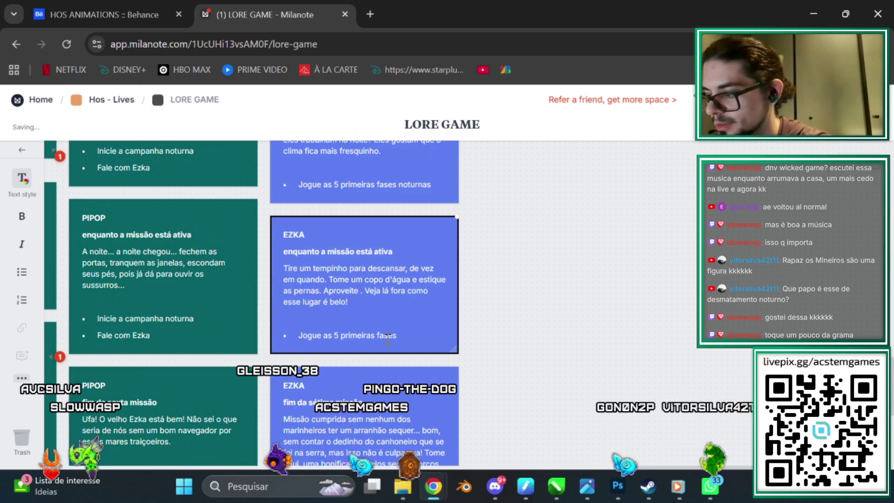
{"action": "type", "text": "que voc"}
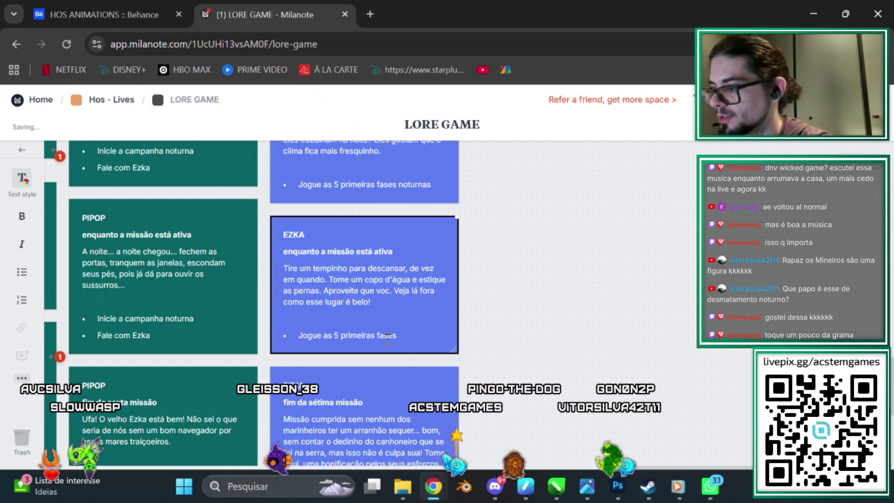
{"action": "type", "text": "ê tem dedo n"}
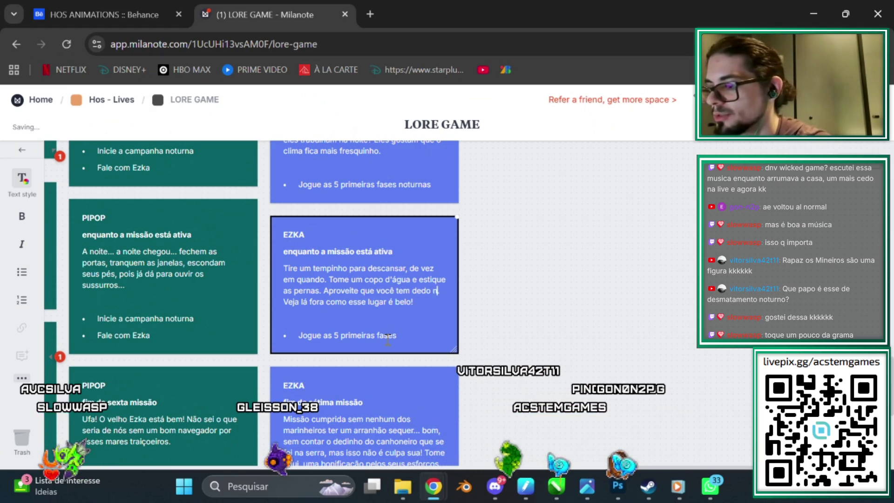
{"action": "type", "text": "os pé"}
{"action": "type", "text": "s e p"}
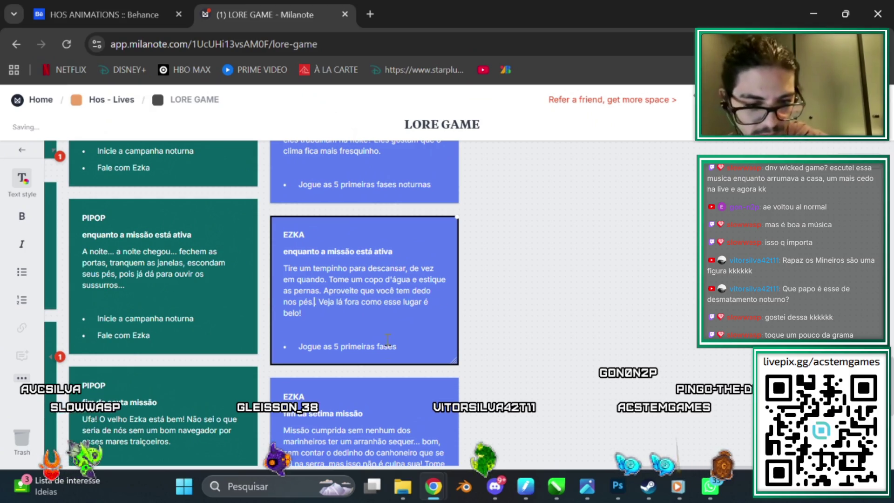
{"action": "type", "text": "ise na grama"}
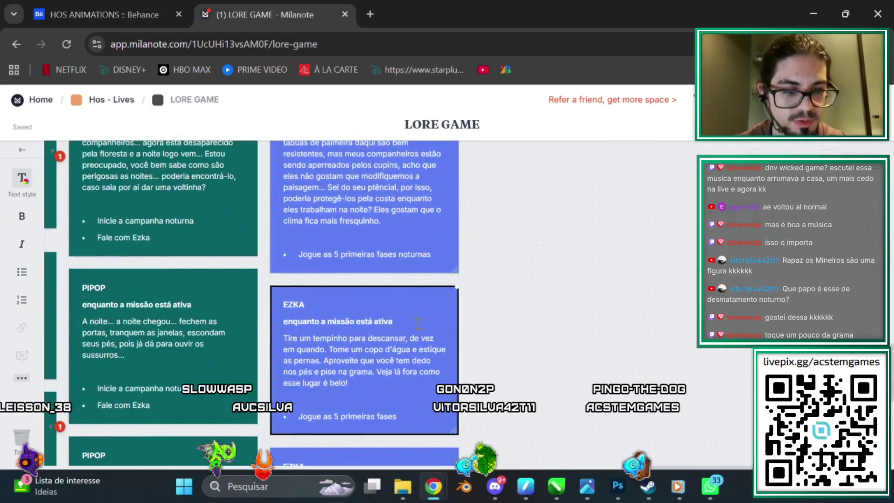
{"action": "scroll", "coordinate": [410, 280], "scroll_direction": "down", "scroll_amount": 5}
{"action": "scroll", "coordinate": [425, 158], "scroll_direction": "up", "scroll_amount": 5}
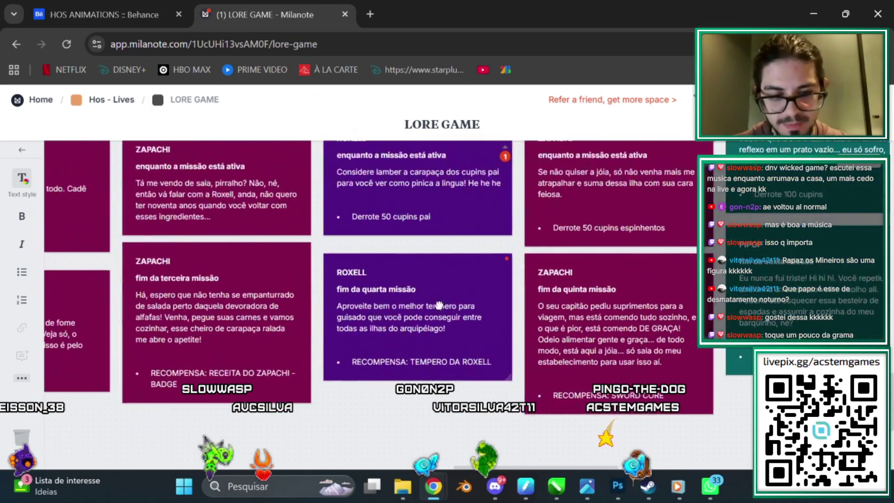
Step: Pan the board over to the EZKA cards and switch to the File Explorer window
{"action": "left_click_drag", "start_coordinate": [439, 306], "coordinate": [163, 263]}
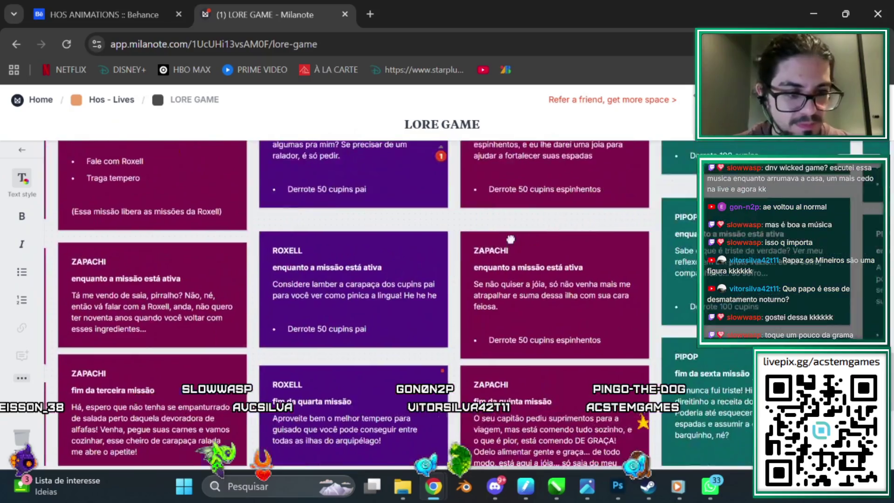
{"action": "scroll", "coordinate": [355, 253], "scroll_direction": "up", "scroll_amount": 3}
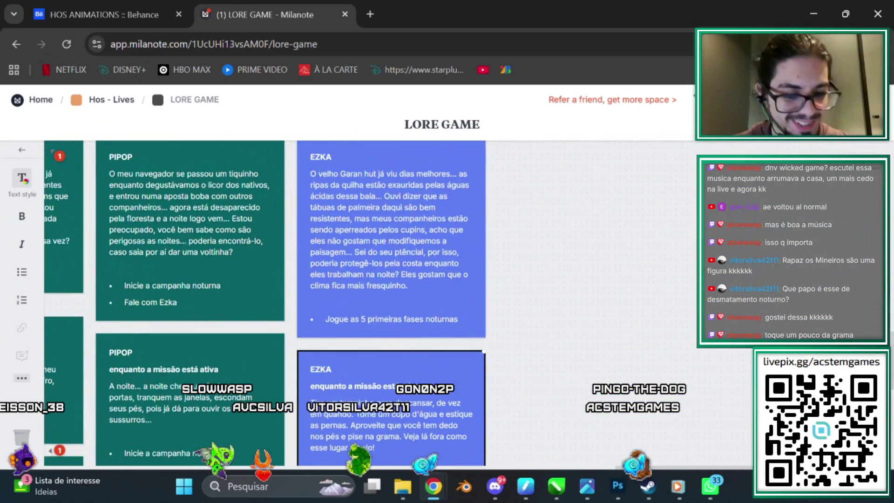
{"action": "left_click", "coordinate": [404, 488]}
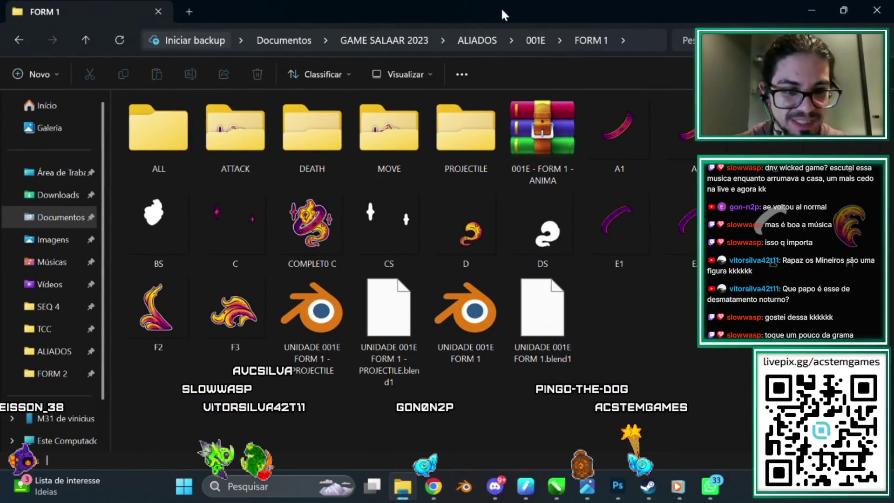
Step: Navigate up from 001E to GAME SALAAR 2023 and open its NPC folder
{"action": "left_click", "coordinate": [547, 37]}
{"action": "left_click", "coordinate": [482, 41]}
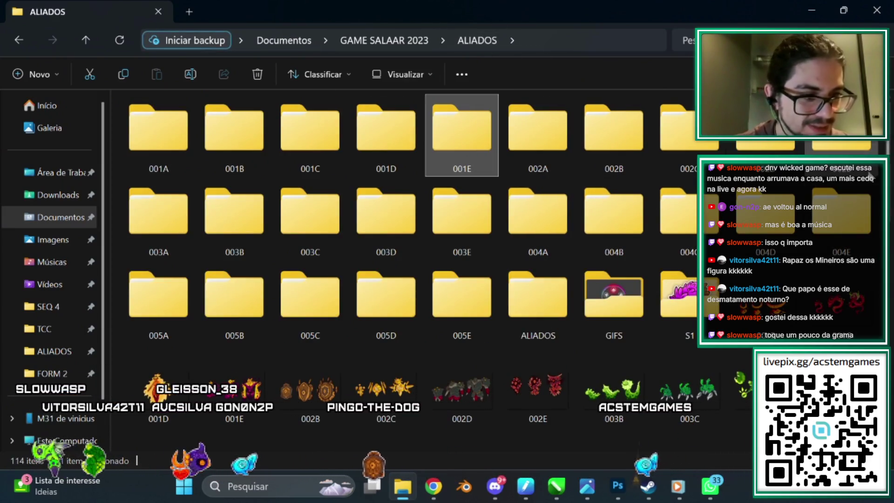
{"action": "left_click", "coordinate": [404, 42]}
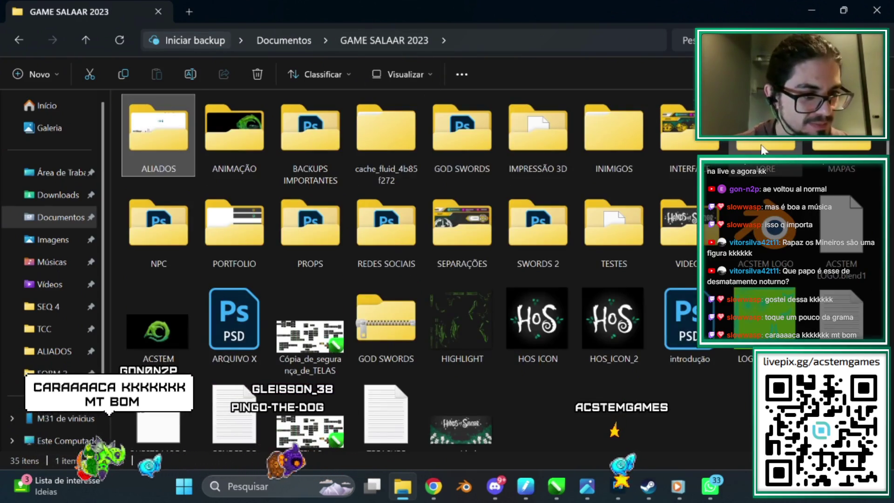
{"action": "double_click", "coordinate": [841, 145]}
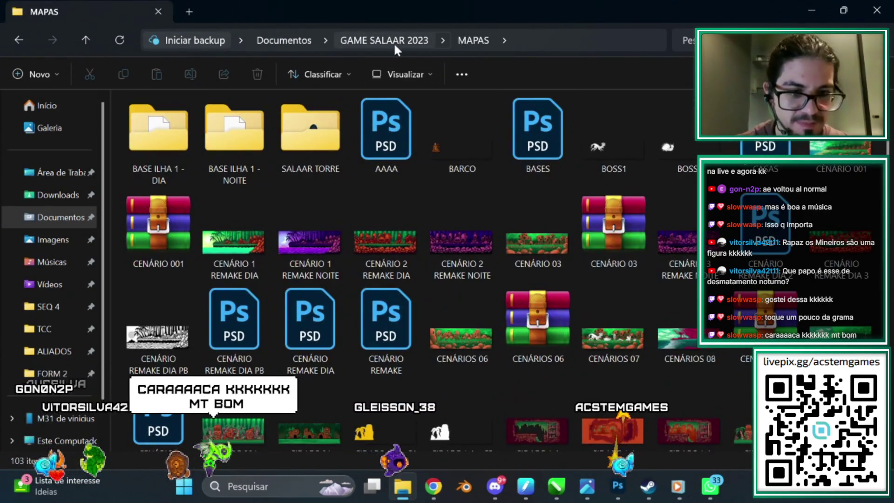
{"action": "left_click", "coordinate": [394, 43]}
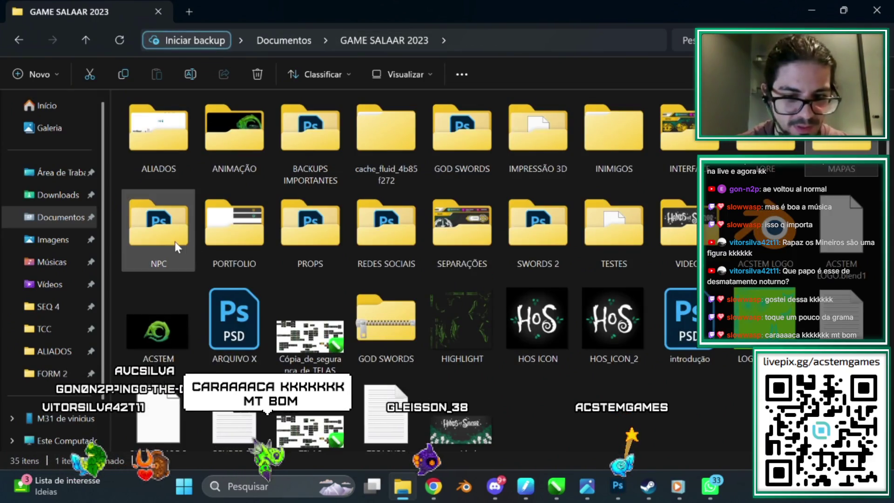
{"action": "double_click", "coordinate": [178, 247]}
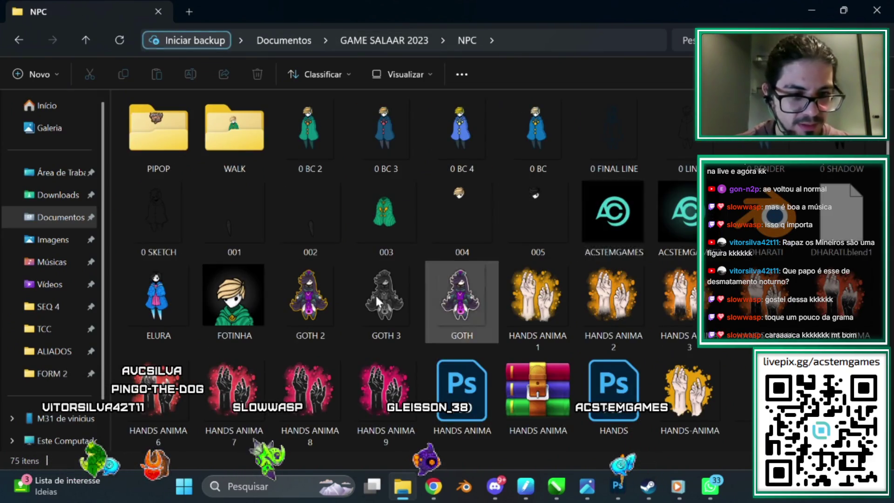
{"action": "scroll", "coordinate": [465, 328], "scroll_direction": "down", "scroll_amount": 4}
{"action": "scroll", "coordinate": [470, 330], "scroll_direction": "down", "scroll_amount": 2}
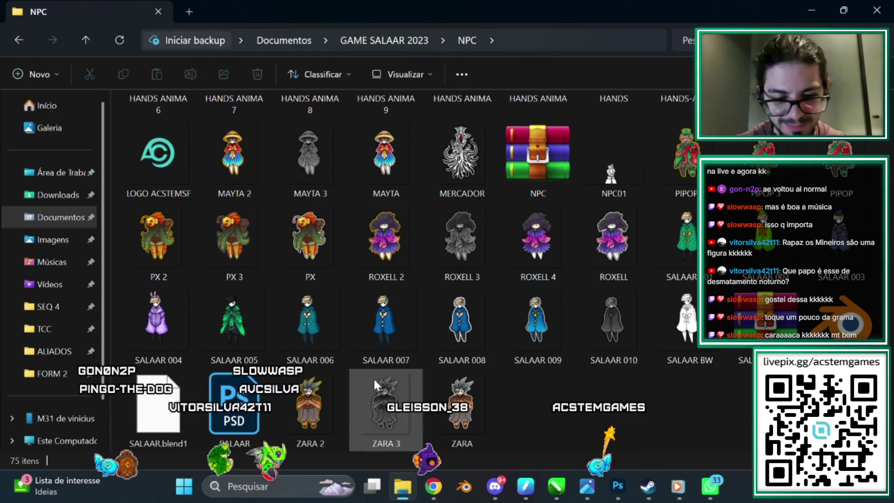
Step: After glancing at the board and other windows, open PX 3 from the NPC folder in the image viewer
{"action": "left_click", "coordinate": [813, 14]}
{"action": "left_click", "coordinate": [397, 273]}
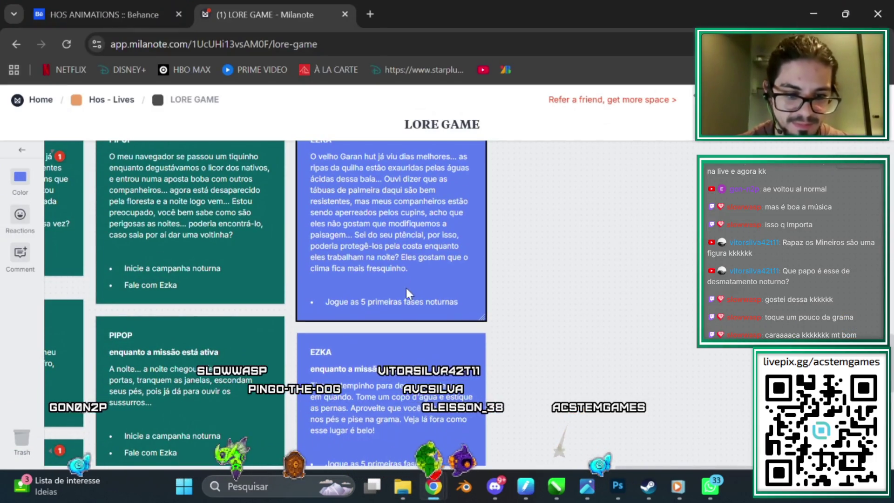
{"action": "scroll", "coordinate": [409, 302], "scroll_direction": "down", "scroll_amount": 2}
{"action": "left_click", "coordinate": [813, 14]}
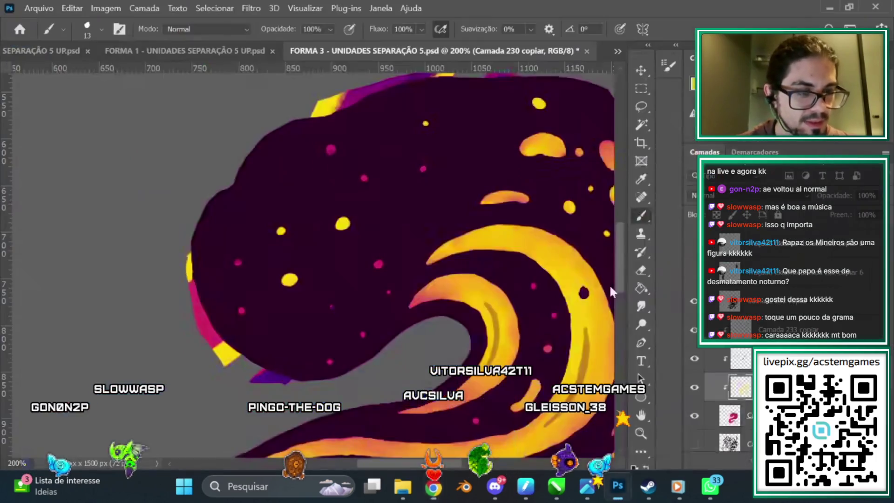
{"action": "left_click", "coordinate": [556, 486]}
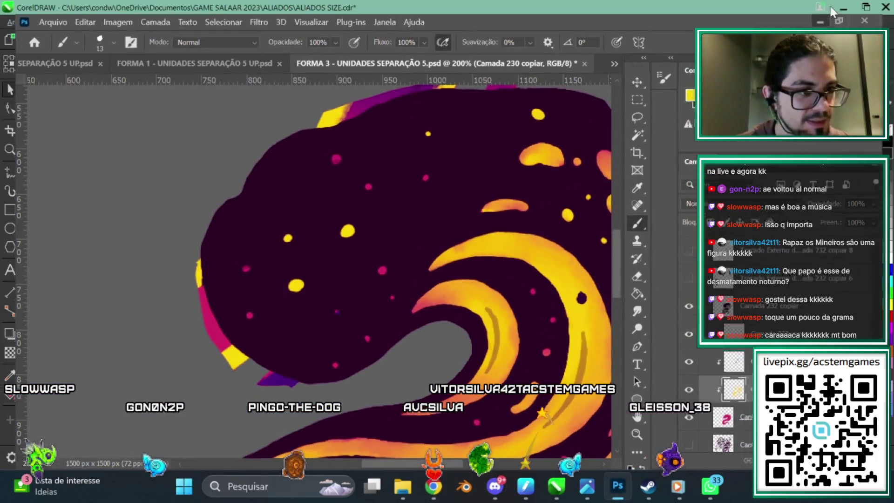
{"action": "left_click", "coordinate": [402, 488]}
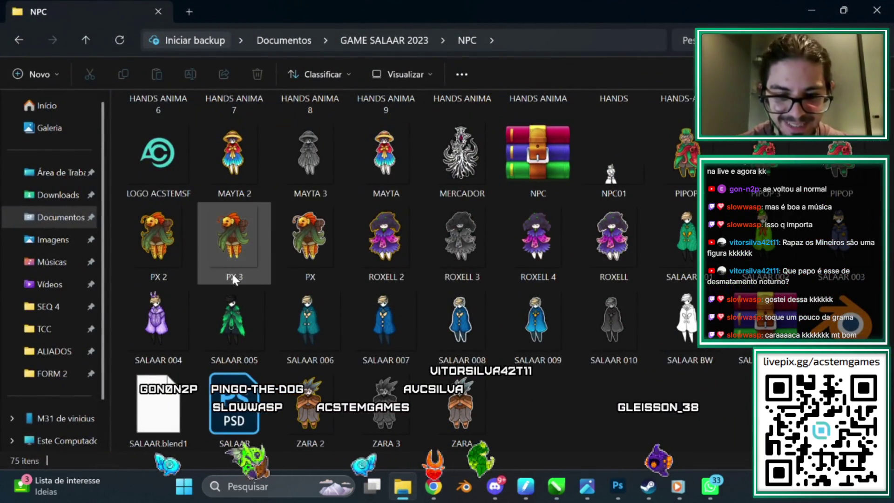
{"action": "left_click", "coordinate": [230, 222]}
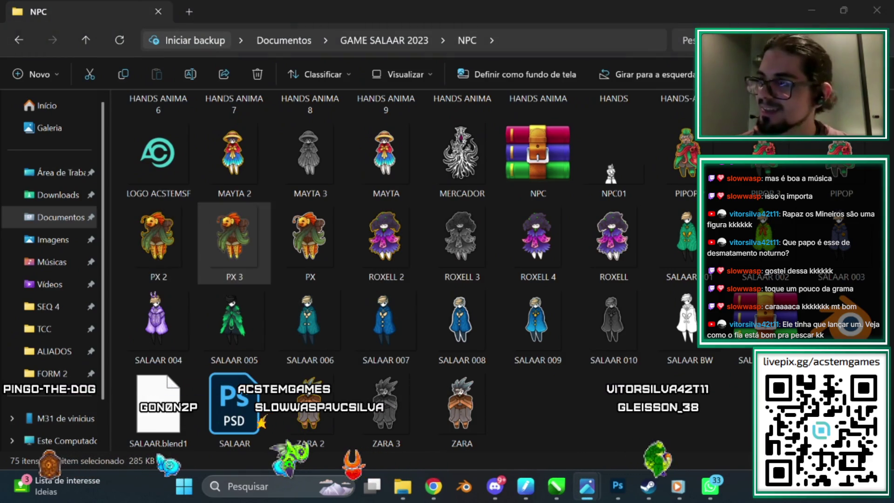
{"action": "key", "text": "Return"}
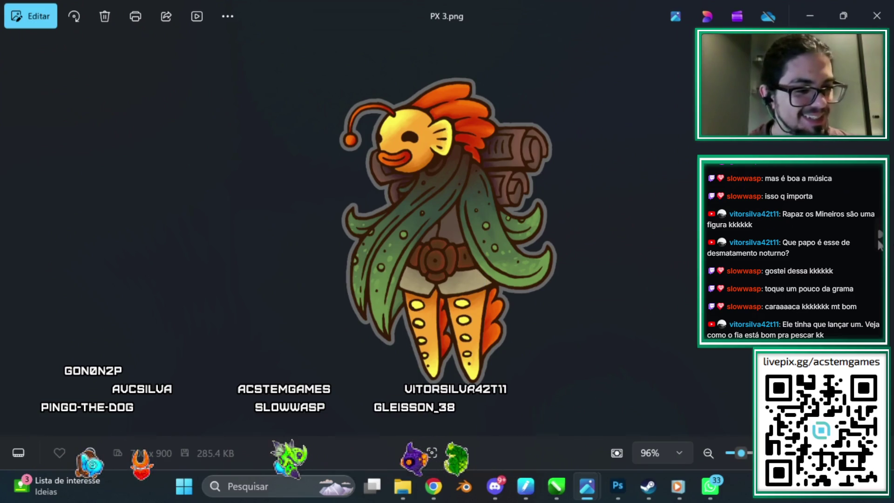
Step: Move to PX.png, zoom in and out on the creature's legs, then close the viewer with Esc
{"action": "left_click", "coordinate": [879, 244]}
{"action": "scroll", "coordinate": [462, 373], "scroll_direction": "up", "scroll_amount": 5}
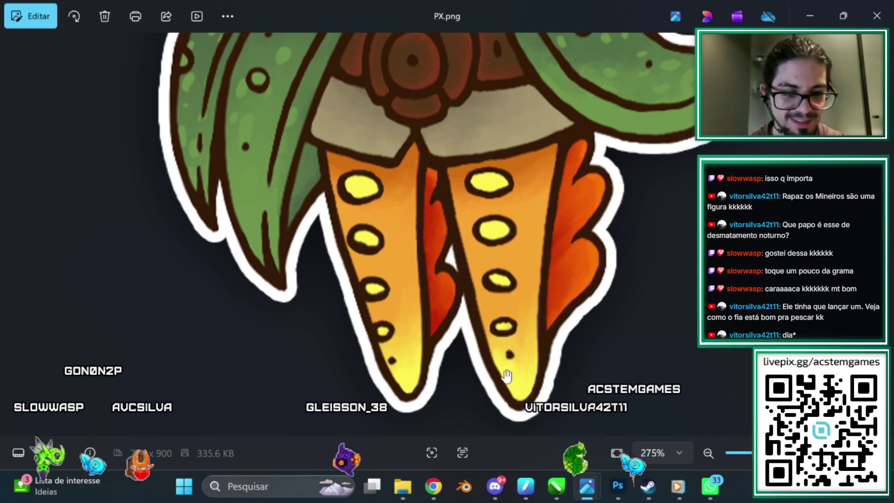
{"action": "scroll", "coordinate": [457, 372], "scroll_direction": "up", "scroll_amount": 1}
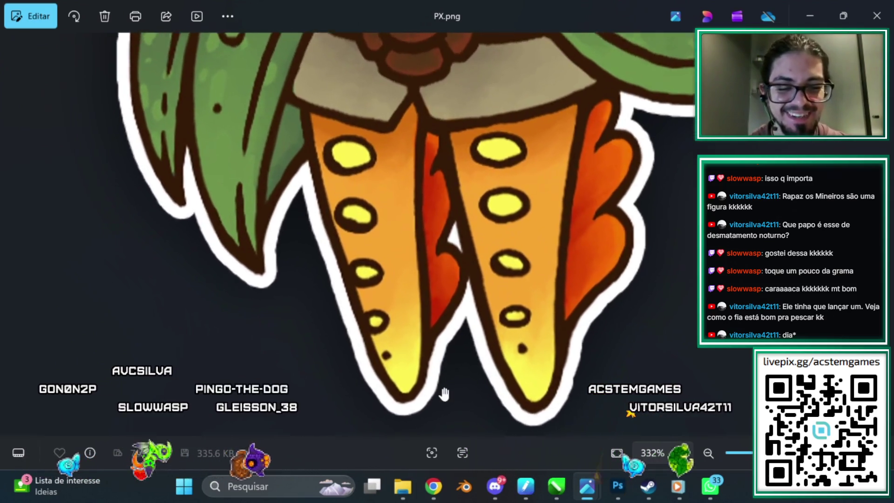
{"action": "scroll", "coordinate": [459, 363], "scroll_direction": "down", "scroll_amount": 1}
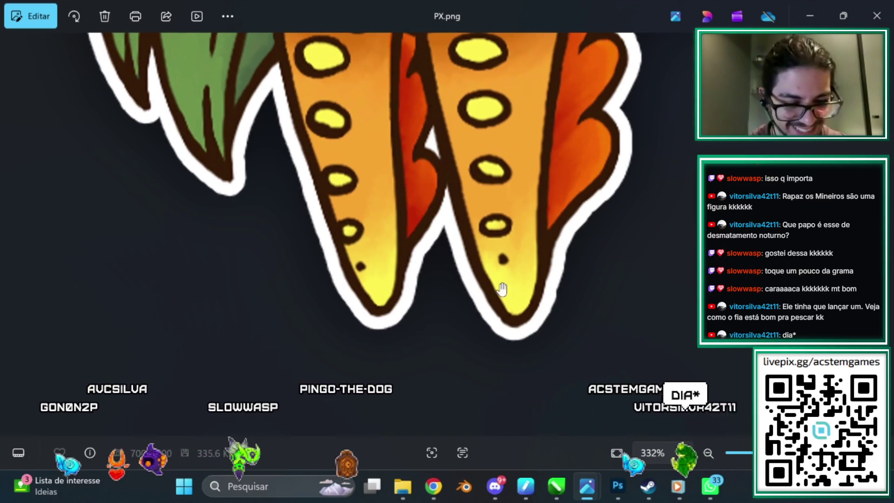
{"action": "scroll", "coordinate": [464, 307], "scroll_direction": "down", "scroll_amount": 1}
{"action": "scroll", "coordinate": [465, 307], "scroll_direction": "down", "scroll_amount": 3}
{"action": "key", "text": "Escape"}
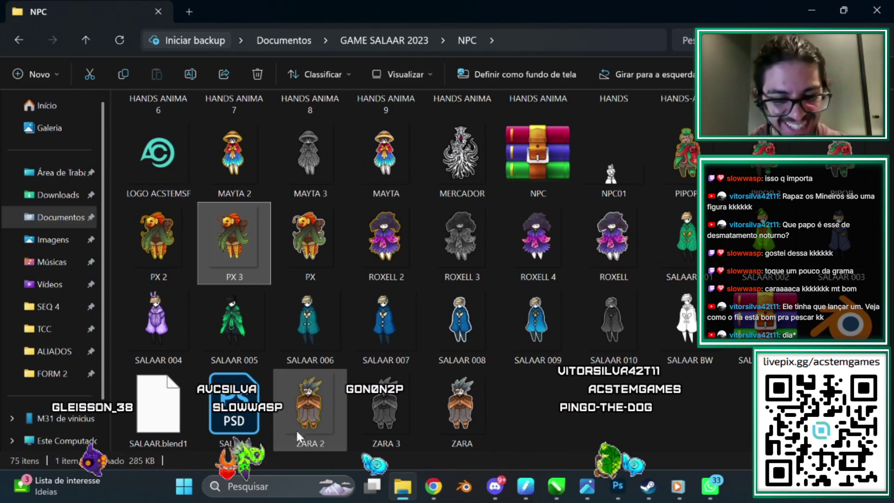
Step: Minimize the NPC folder window and bring the LORE GAME Milanote board back from Chrome
{"action": "scroll", "coordinate": [377, 335], "scroll_direction": "up", "scroll_amount": 5}
{"action": "scroll", "coordinate": [388, 310], "scroll_direction": "down", "scroll_amount": 5}
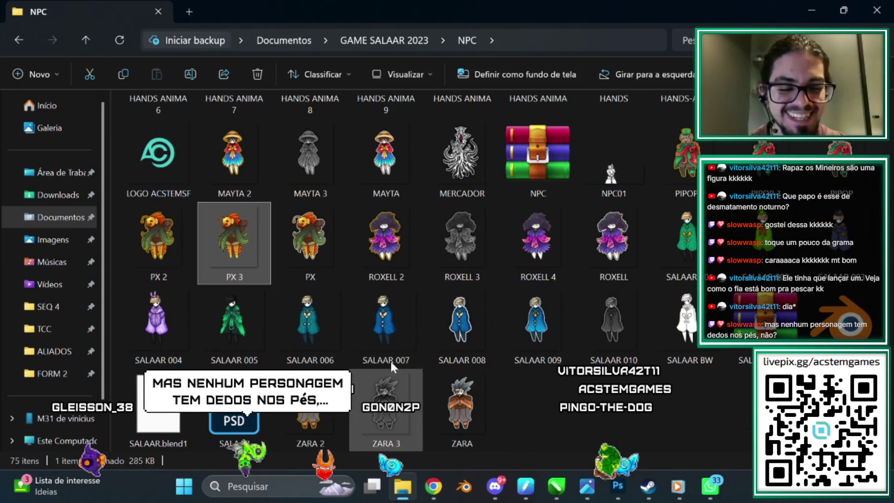
{"action": "left_click", "coordinate": [810, 10]}
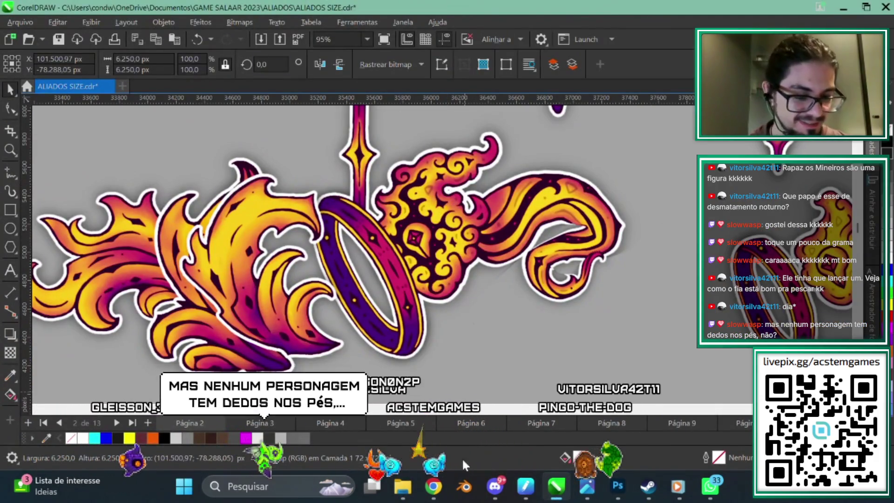
{"action": "mouse_move", "coordinate": [433, 485]}
{"action": "left_click", "coordinate": [575, 440]}
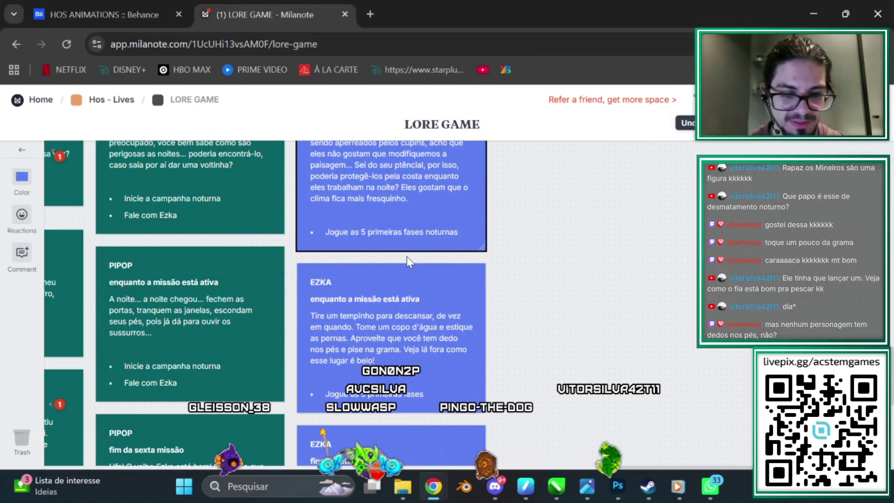
Step: Scroll to the lone EZKA card and drag it left, closer to the mission-card column
{"action": "scroll", "coordinate": [551, 421], "scroll_direction": "down", "scroll_amount": 3}
{"action": "scroll", "coordinate": [551, 301], "scroll_direction": "down", "scroll_amount": 3}
{"action": "scroll", "coordinate": [295, 299], "scroll_direction": "down", "scroll_amount": 5}
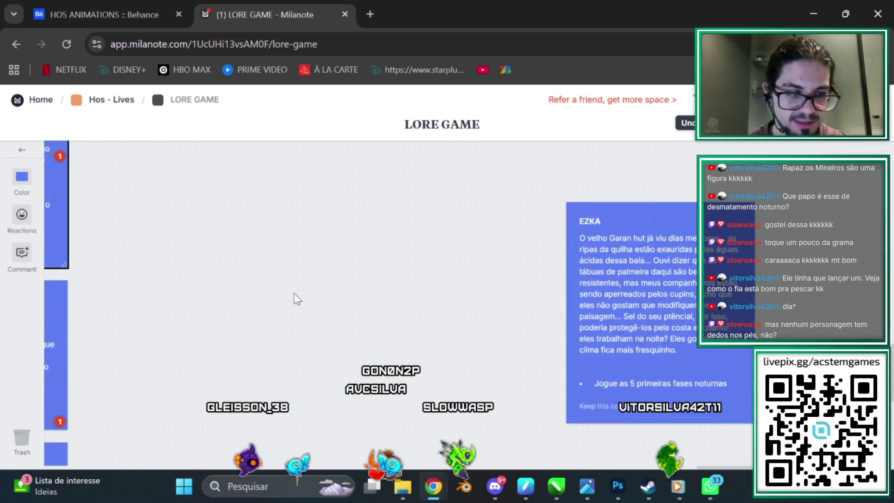
{"action": "scroll", "coordinate": [277, 263], "scroll_direction": "down", "scroll_amount": 3}
{"action": "left_click_drag", "start_coordinate": [518, 208], "coordinate": [281, 246]}
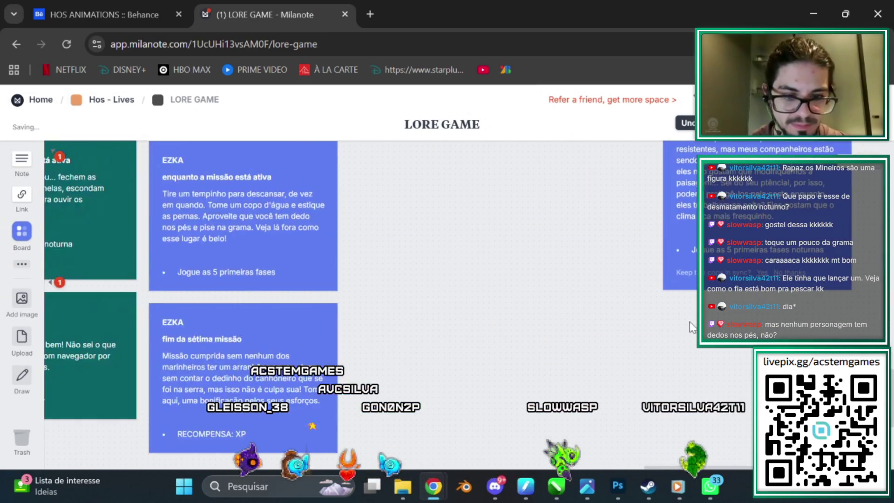
{"action": "left_click_drag", "start_coordinate": [733, 215], "coordinate": [628, 216]}
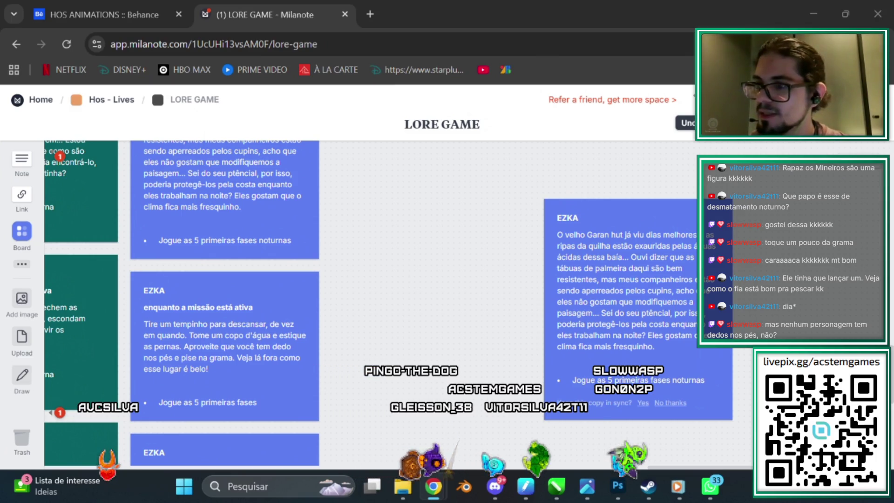
{"action": "left_click", "coordinate": [816, 22]}
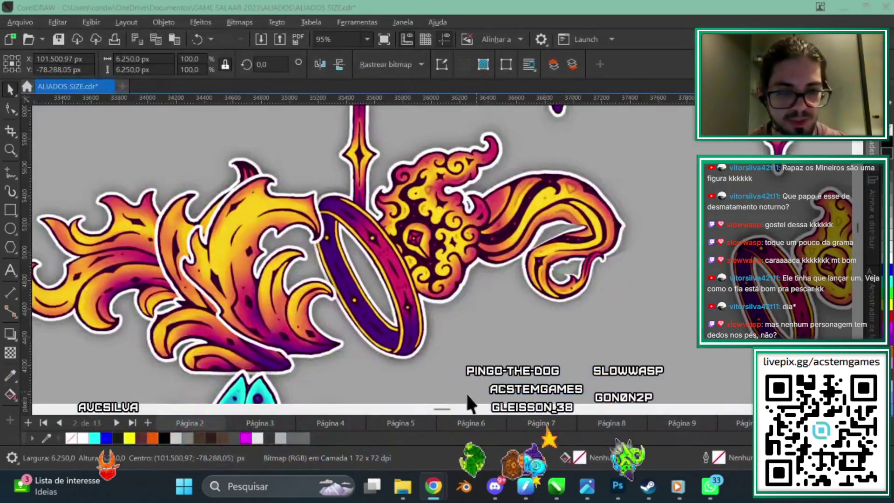
Step: Pan and zoom the ALIADOS SIZE sprite sheet to inspect the green and orange characters' legs
{"action": "scroll", "coordinate": [524, 297], "scroll_direction": "down", "scroll_amount": 8}
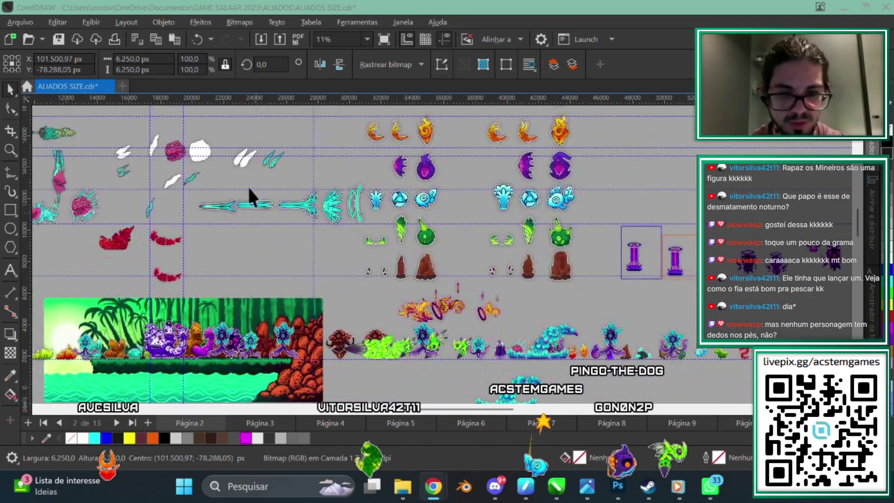
{"action": "left_click_drag", "start_coordinate": [567, 218], "coordinate": [355, 320]}
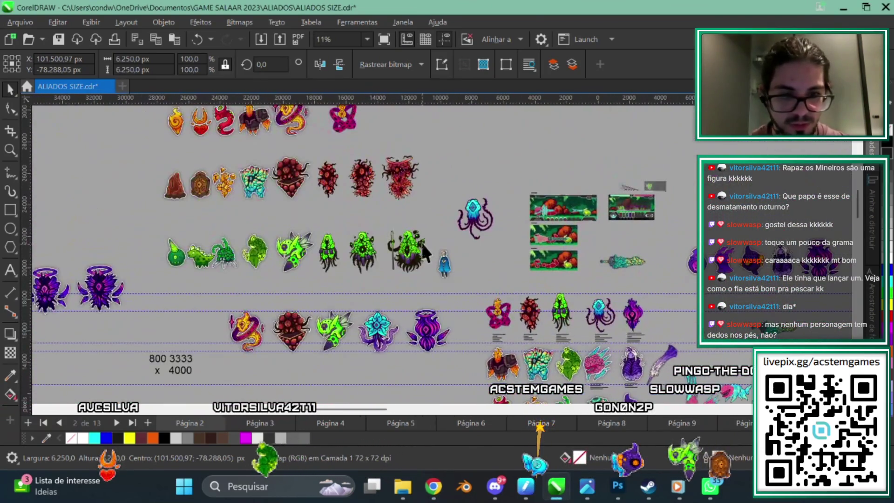
{"action": "scroll", "coordinate": [437, 240], "scroll_direction": "up", "scroll_amount": 3}
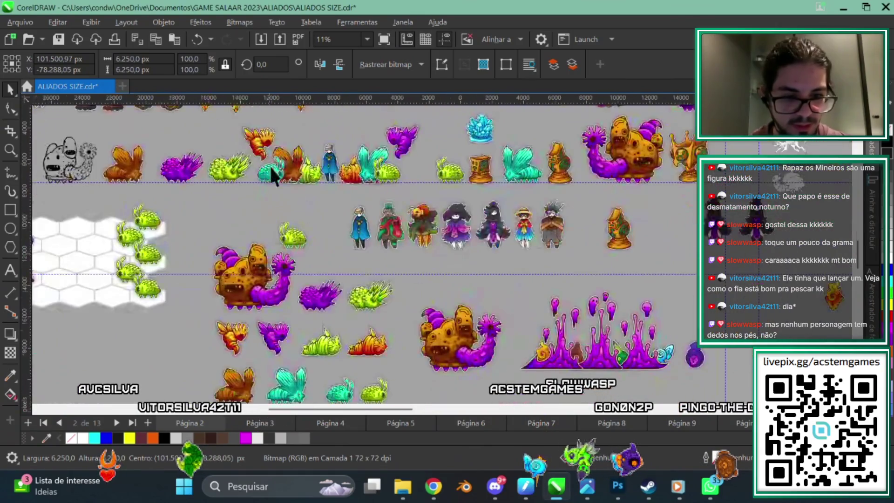
{"action": "scroll", "coordinate": [437, 240], "scroll_direction": "up", "scroll_amount": 1}
{"action": "scroll", "coordinate": [236, 315], "scroll_direction": "up", "scroll_amount": 2}
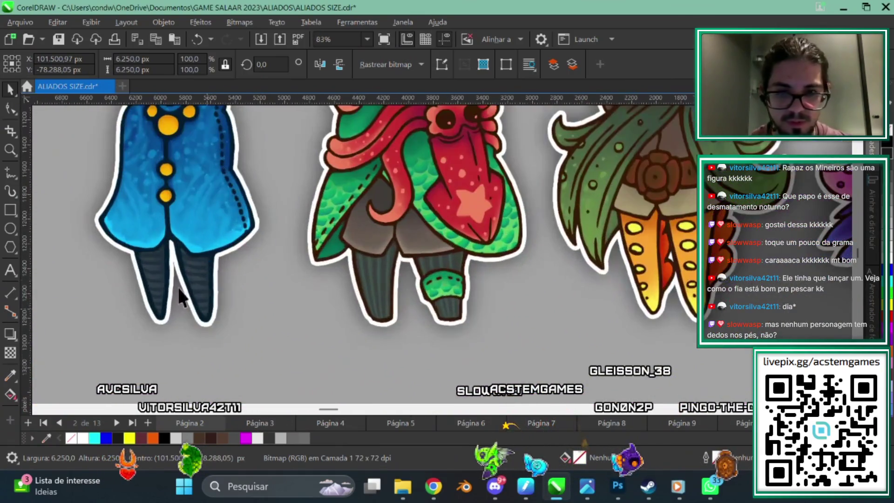
{"action": "scroll", "coordinate": [158, 319], "scroll_direction": "up", "scroll_amount": 1}
{"action": "scroll", "coordinate": [158, 318], "scroll_direction": "up", "scroll_amount": 2}
{"action": "left_click_drag", "start_coordinate": [518, 254], "coordinate": [362, 267]}
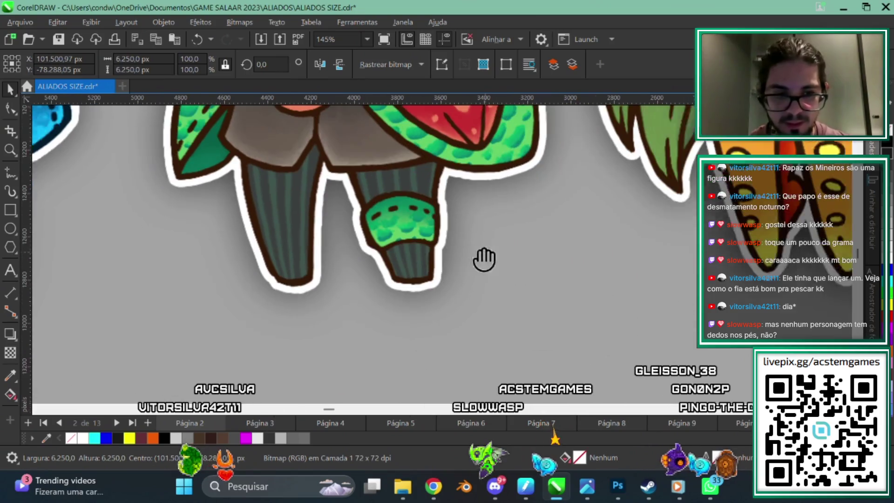
{"action": "left_click_drag", "start_coordinate": [428, 270], "coordinate": [216, 272]}
{"action": "scroll", "coordinate": [543, 224], "scroll_direction": "right", "scroll_amount": 10}
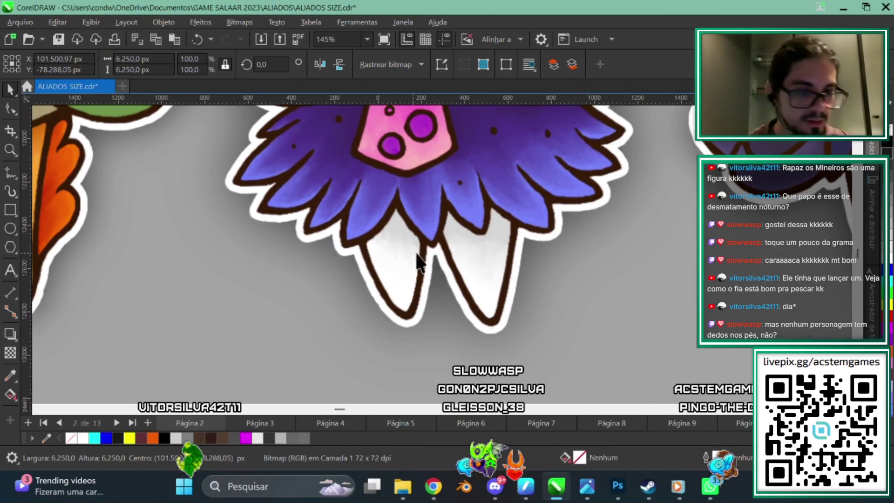
{"action": "scroll", "coordinate": [654, 325], "scroll_direction": "right", "scroll_amount": 5}
{"action": "scroll", "coordinate": [653, 324], "scroll_direction": "right", "scroll_amount": 2}
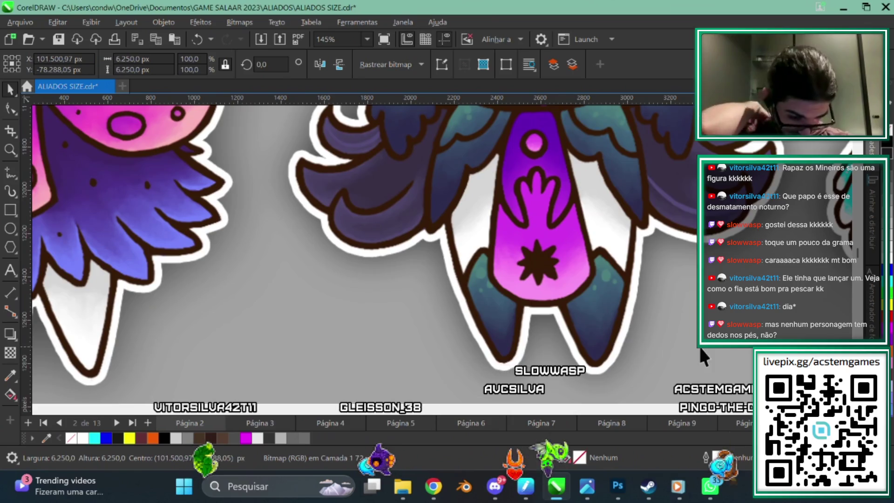
{"action": "scroll", "coordinate": [649, 335], "scroll_direction": "right", "scroll_amount": 2}
{"action": "scroll", "coordinate": [649, 335], "scroll_direction": "right", "scroll_amount": 1}
{"action": "scroll", "coordinate": [619, 332], "scroll_direction": "right", "scroll_amount": 1}
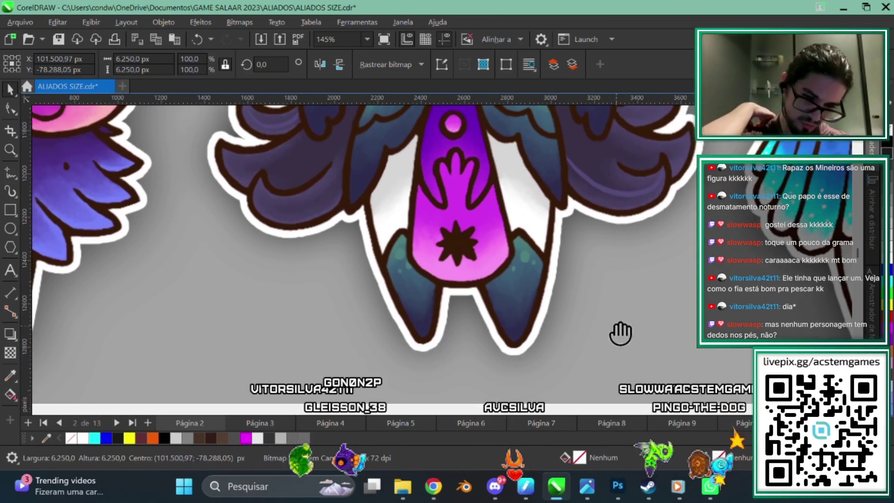
{"action": "scroll", "coordinate": [672, 331], "scroll_direction": "right", "scroll_amount": 2}
{"action": "scroll", "coordinate": [507, 193], "scroll_direction": "right", "scroll_amount": 10}
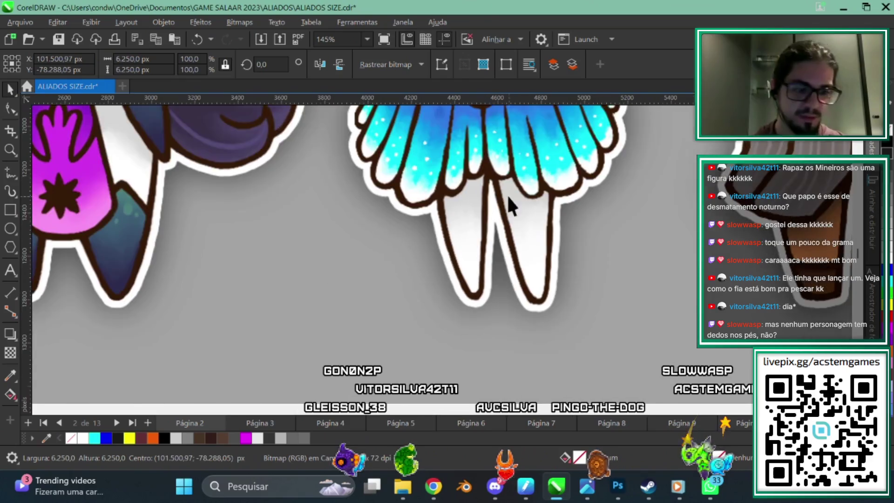
{"action": "scroll", "coordinate": [480, 268], "scroll_direction": "right", "scroll_amount": 10}
{"action": "scroll", "coordinate": [535, 256], "scroll_direction": "right", "scroll_amount": 2}
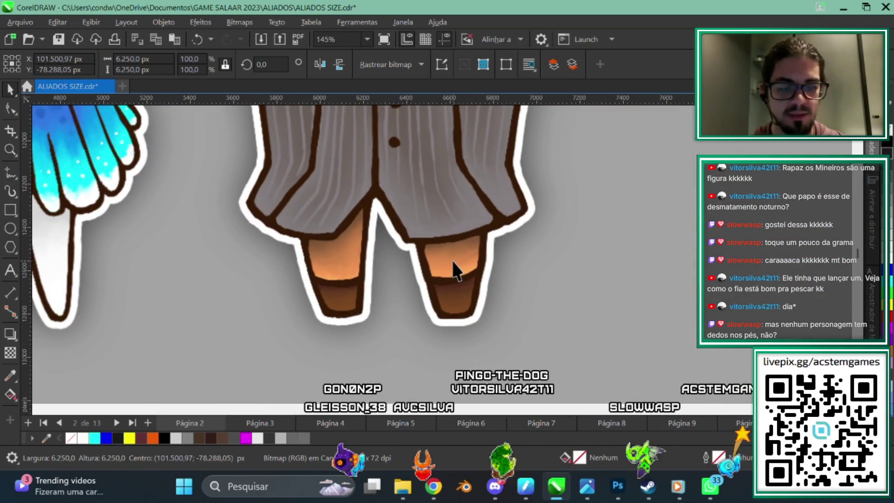
Step: Check the remaining characters' feet, then bring back the NPC folder in File Explorer
{"action": "scroll", "coordinate": [475, 226], "scroll_direction": "down", "scroll_amount": 4}
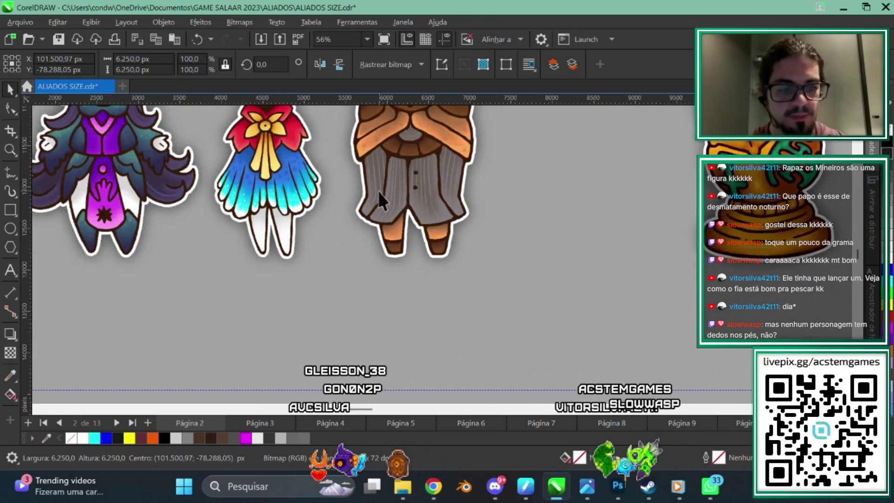
{"action": "scroll", "coordinate": [378, 191], "scroll_direction": "down", "scroll_amount": 3}
{"action": "scroll", "coordinate": [589, 305], "scroll_direction": "left", "scroll_amount": 3}
{"action": "scroll", "coordinate": [652, 303], "scroll_direction": "left", "scroll_amount": 3}
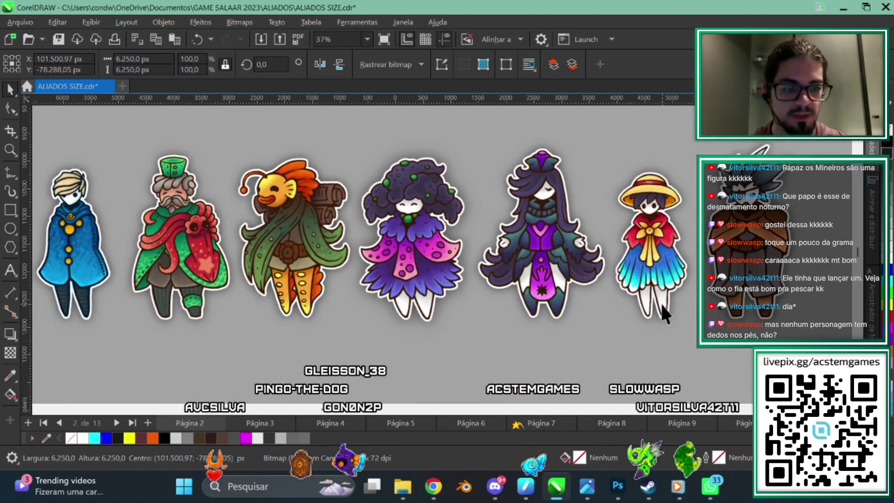
{"action": "scroll", "coordinate": [652, 308], "scroll_direction": "left", "scroll_amount": 3}
{"action": "scroll", "coordinate": [626, 326], "scroll_direction": "left", "scroll_amount": 3}
{"action": "scroll", "coordinate": [587, 317], "scroll_direction": "right", "scroll_amount": 1}
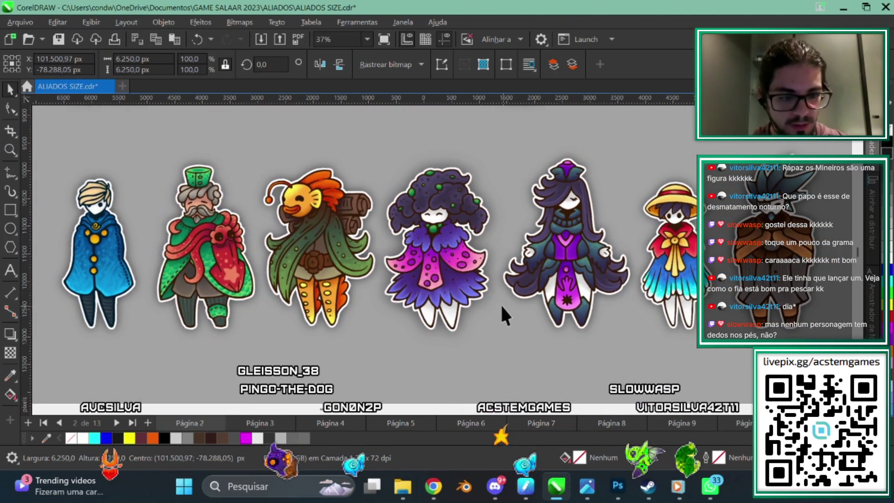
{"action": "scroll", "coordinate": [629, 251], "scroll_direction": "up", "scroll_amount": 1}
{"action": "scroll", "coordinate": [627, 251], "scroll_direction": "up", "scroll_amount": 6}
{"action": "scroll", "coordinate": [590, 249], "scroll_direction": "up", "scroll_amount": 3}
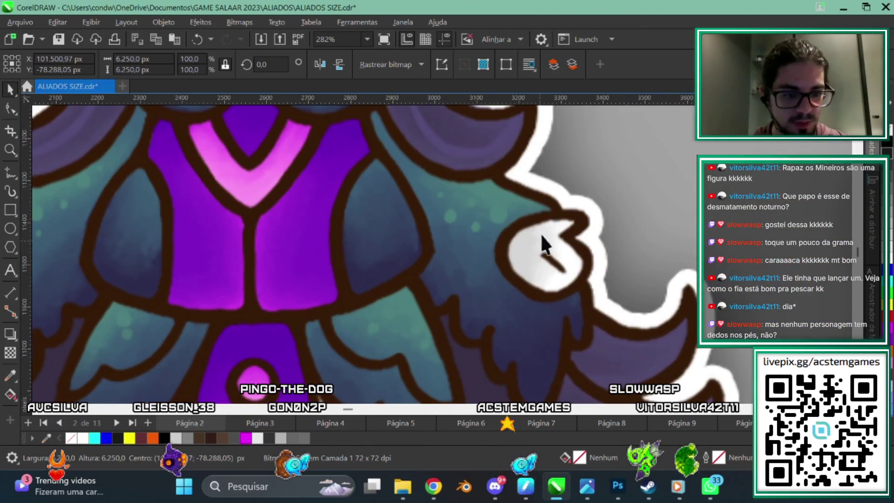
{"action": "scroll", "coordinate": [571, 215], "scroll_direction": "down", "scroll_amount": 3}
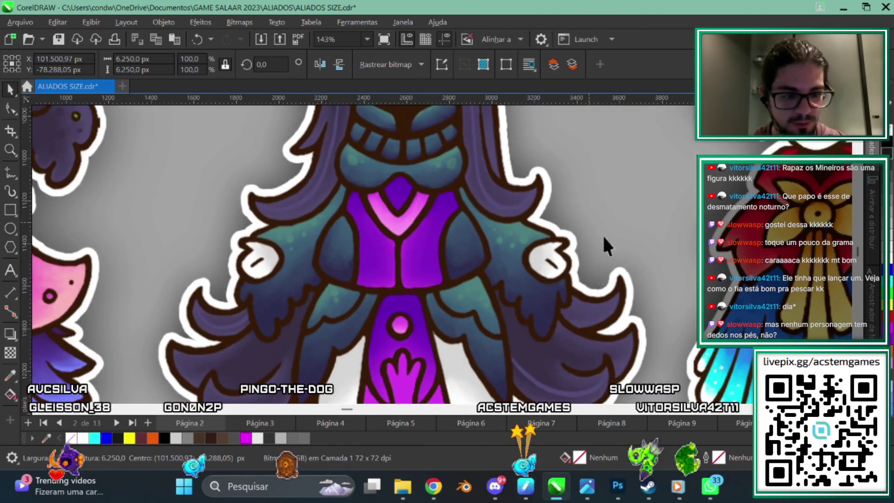
{"action": "scroll", "coordinate": [604, 238], "scroll_direction": "down", "scroll_amount": 3}
{"action": "scroll", "coordinate": [535, 242], "scroll_direction": "down", "scroll_amount": 2}
{"action": "scroll", "coordinate": [327, 286], "scroll_direction": "down", "scroll_amount": 2}
{"action": "scroll", "coordinate": [472, 239], "scroll_direction": "up", "scroll_amount": 2}
{"action": "scroll", "coordinate": [471, 236], "scroll_direction": "left", "scroll_amount": 3}
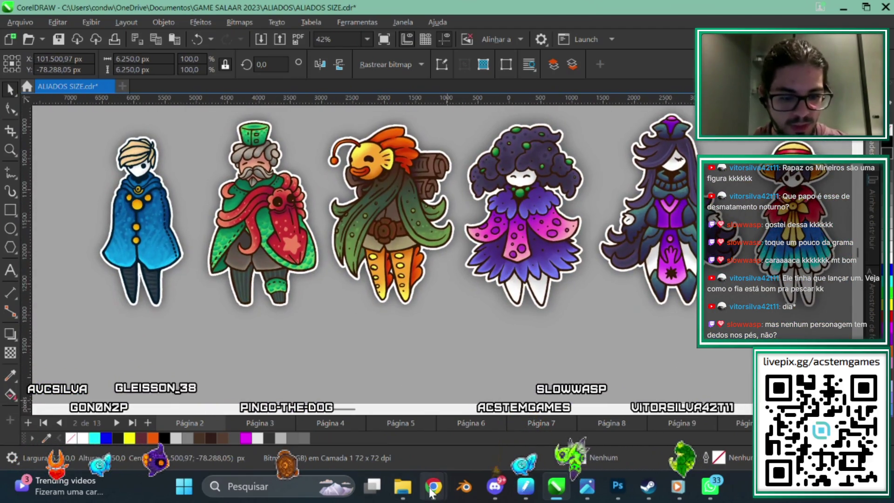
{"action": "left_click", "coordinate": [403, 486]}
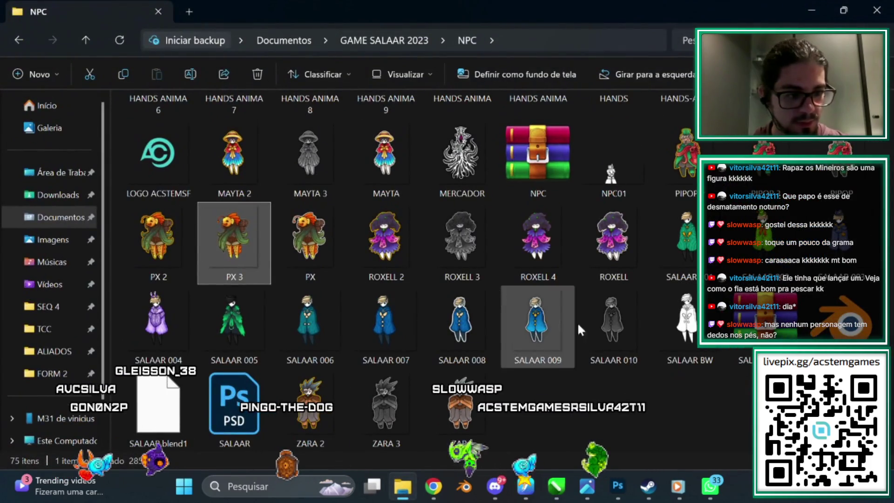
Step: Go up to the GAME SALAAR 2023 folder and open MAPAS
{"action": "scroll", "coordinate": [558, 308], "scroll_direction": "up", "scroll_amount": 5}
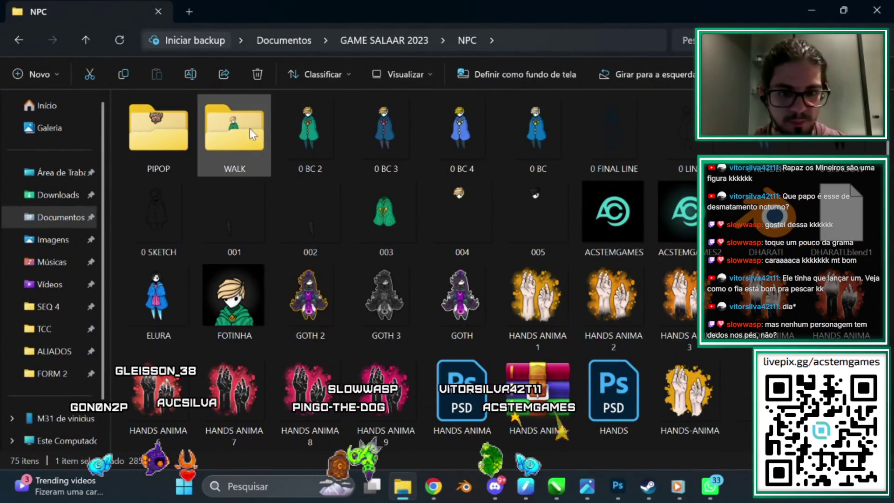
{"action": "scroll", "coordinate": [425, 333], "scroll_direction": "down", "scroll_amount": 5}
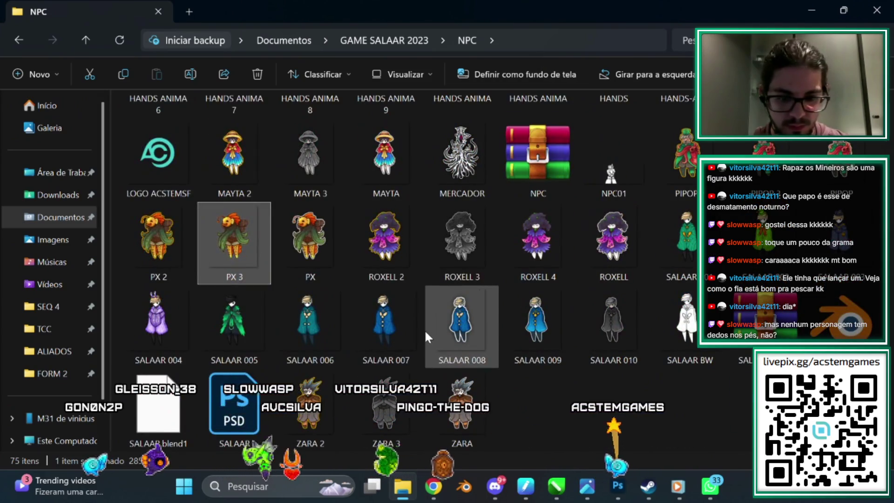
{"action": "scroll", "coordinate": [425, 333], "scroll_direction": "up", "scroll_amount": 5}
{"action": "key", "text": "alt+Up"}
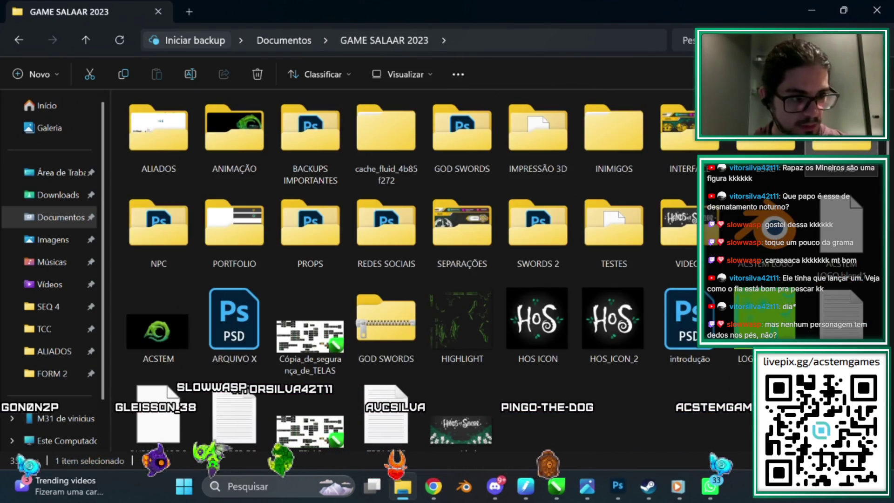
{"action": "key", "text": "m"}
{"action": "key", "text": "Return"}
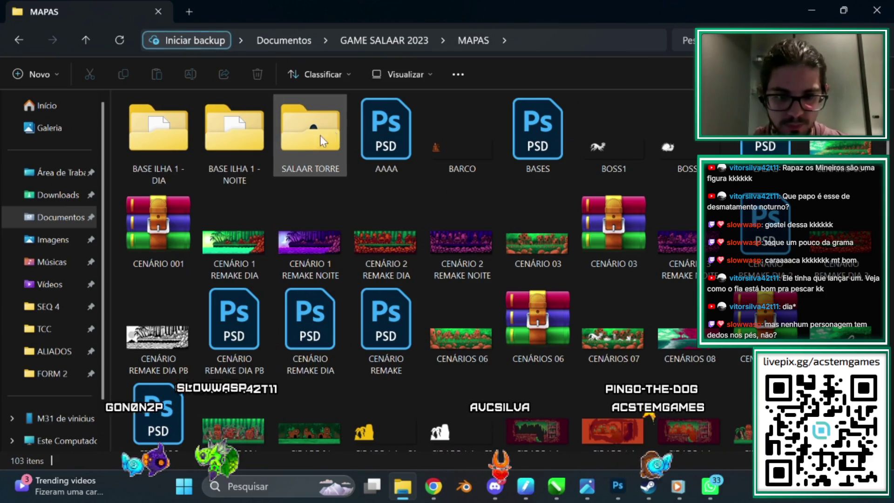
Step: Open SALAAR TORRE, then ATTACK, and open frame 0034 in Photos
{"action": "double_click", "coordinate": [320, 136]}
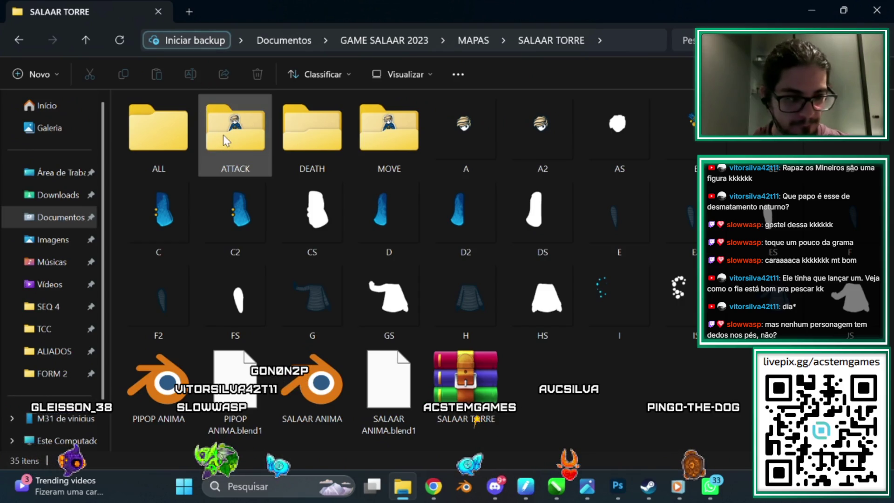
{"action": "double_click", "coordinate": [248, 135]}
{"action": "left_click", "coordinate": [398, 220]}
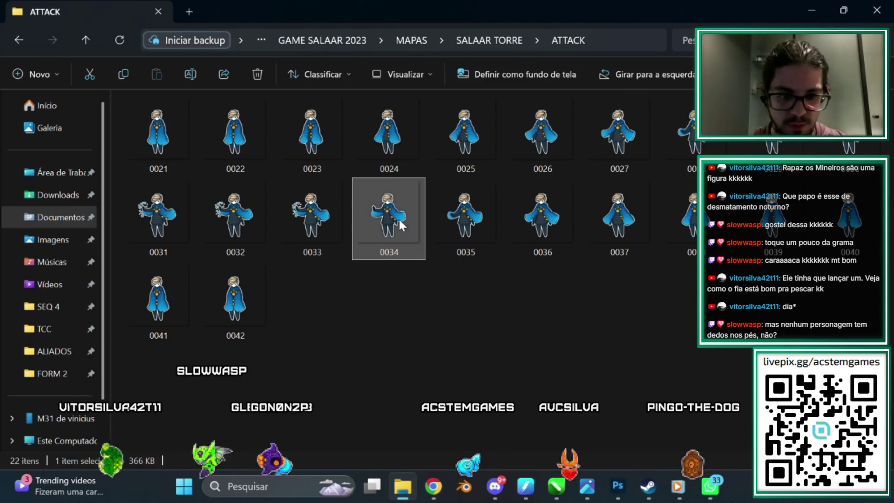
{"action": "double_click", "coordinate": [399, 219]}
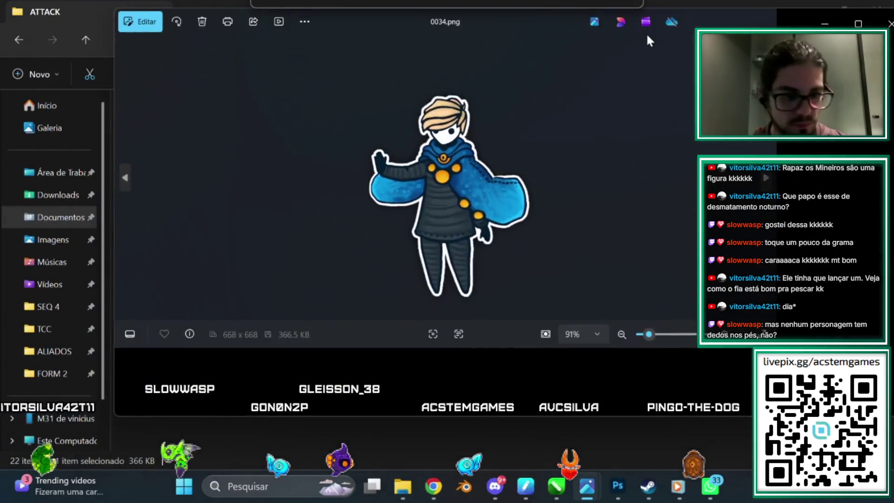
Step: Zoom into frame 0034, step back to frame 0021, then advance up to 0042
{"action": "scroll", "coordinate": [327, 229], "scroll_direction": "up", "scroll_amount": 3}
{"action": "scroll", "coordinate": [327, 229], "scroll_direction": "up", "scroll_amount": 3}
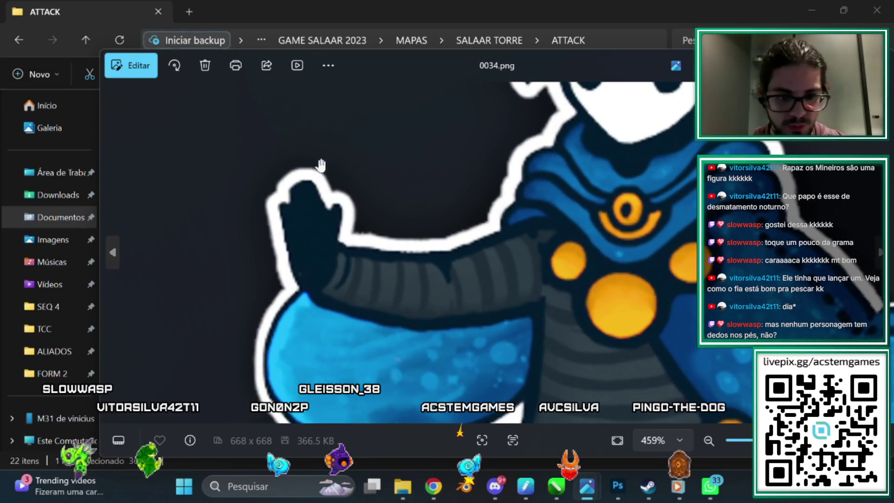
{"action": "scroll", "coordinate": [392, 230], "scroll_direction": "down", "scroll_amount": 5}
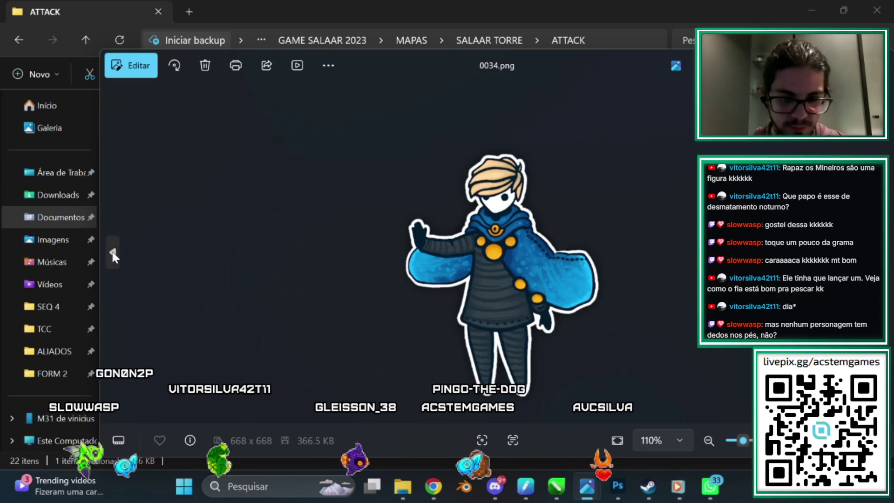
{"action": "left_click", "coordinate": [113, 253]}
{"action": "left_click", "coordinate": [113, 254]}
{"action": "triple_click", "coordinate": [113, 254]}
{"action": "double_click", "coordinate": [114, 253]}
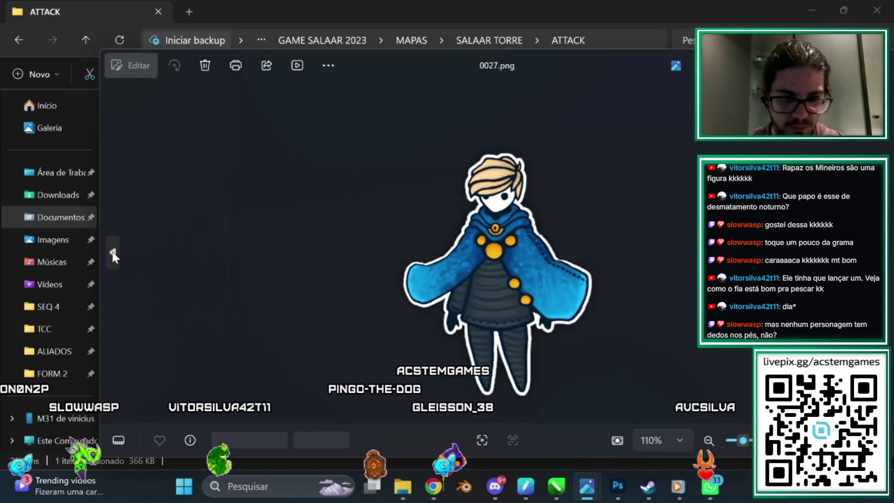
{"action": "double_click", "coordinate": [113, 254]}
{"action": "double_click", "coordinate": [113, 254]}
{"action": "double_click", "coordinate": [113, 253]}
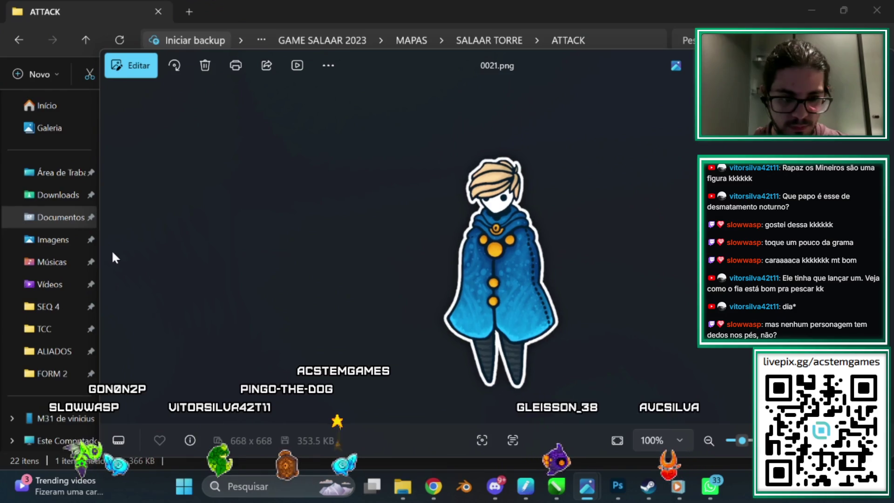
{"action": "key", "text": "Right"}
{"action": "key", "text": "Right"}
{"action": "key", "text": "Right"}
{"action": "key", "text": "Right"}
{"action": "key", "text": "Right"}
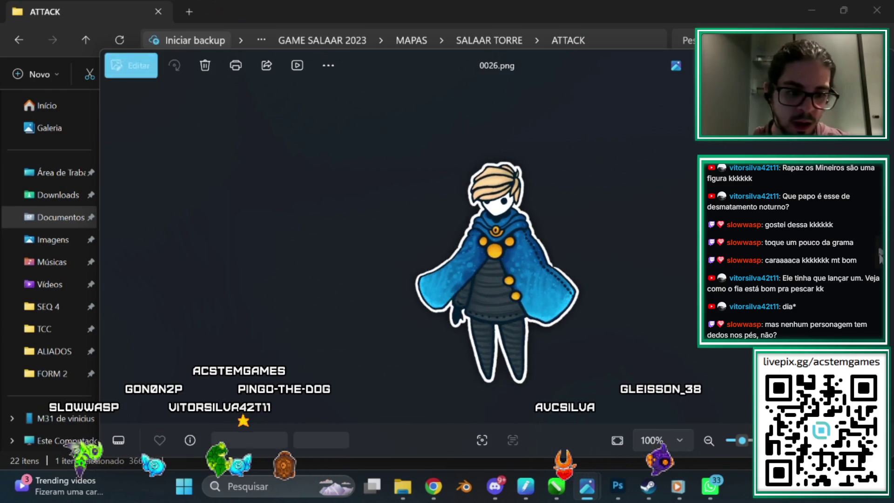
{"action": "key", "text": "Right"}
{"action": "key", "text": "Right"}
{"action": "key", "text": "Right"}
{"action": "key", "text": "Right"}
{"action": "key", "text": "Right"}
{"action": "key", "text": "Right"}
{"action": "key", "text": "Right"}
{"action": "key", "text": "Right"}
{"action": "key", "text": "Right"}
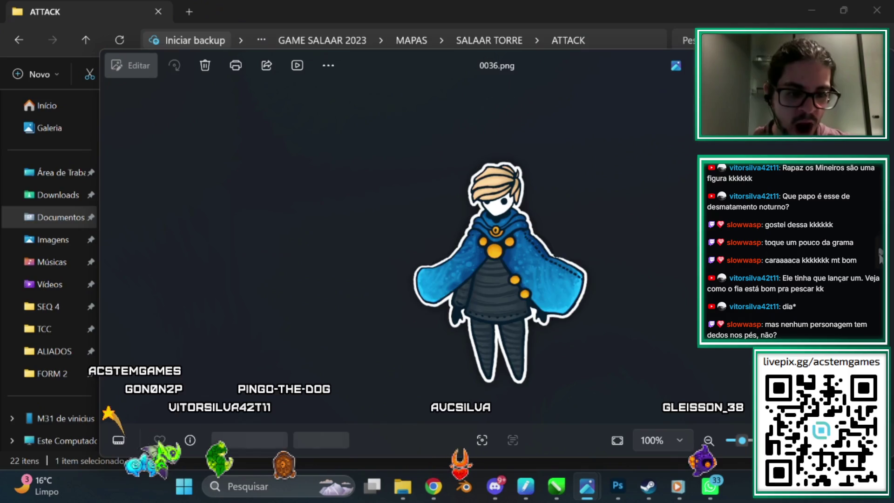
{"action": "key", "text": "Right"}
{"action": "key", "text": "Right"}
{"action": "key", "text": "Right"}
{"action": "key", "text": "Right"}
{"action": "key", "text": "Right"}
{"action": "key", "text": "Right"}
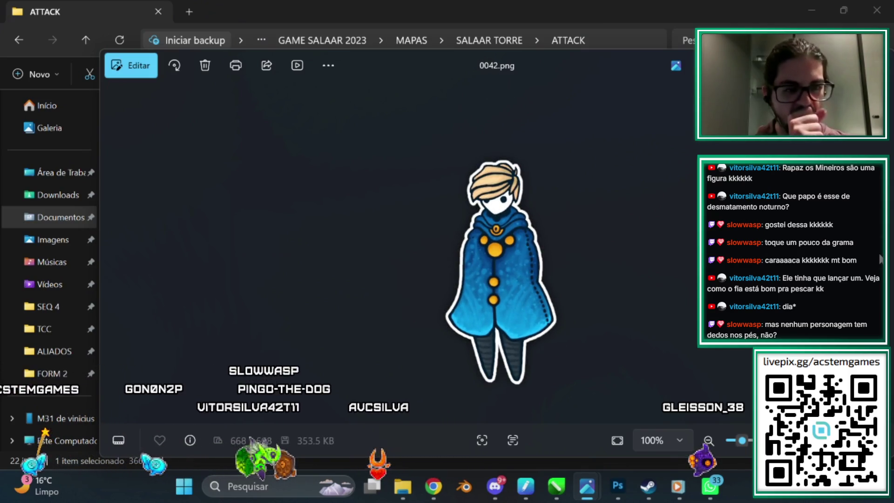
Step: Close Photos, minimize File Explorer, and return to the Milanote LORE GAME board
{"action": "key", "text": "Escape"}
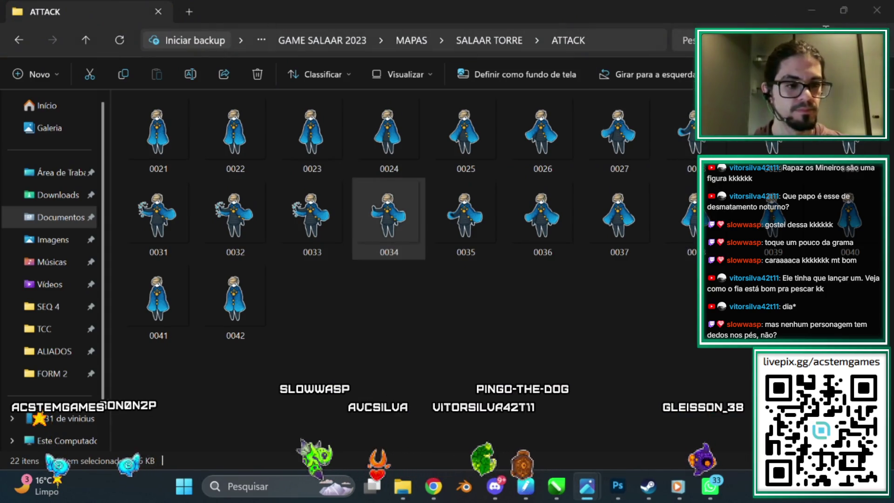
{"action": "left_click", "coordinate": [811, 11]}
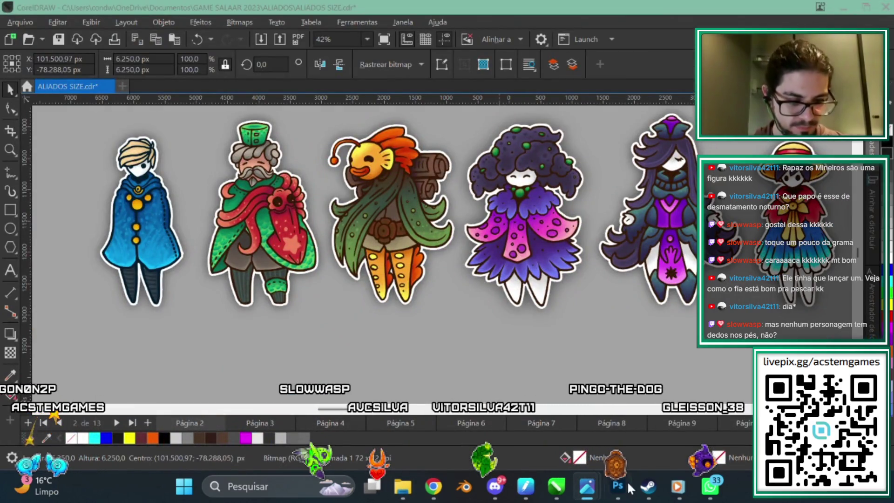
{"action": "mouse_move", "coordinate": [622, 489]}
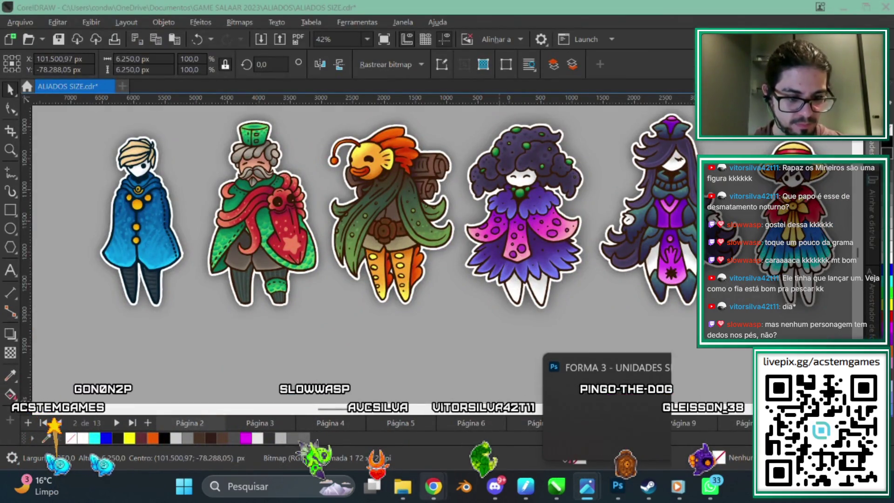
{"action": "mouse_move", "coordinate": [433, 486]}
{"action": "left_click", "coordinate": [557, 437]}
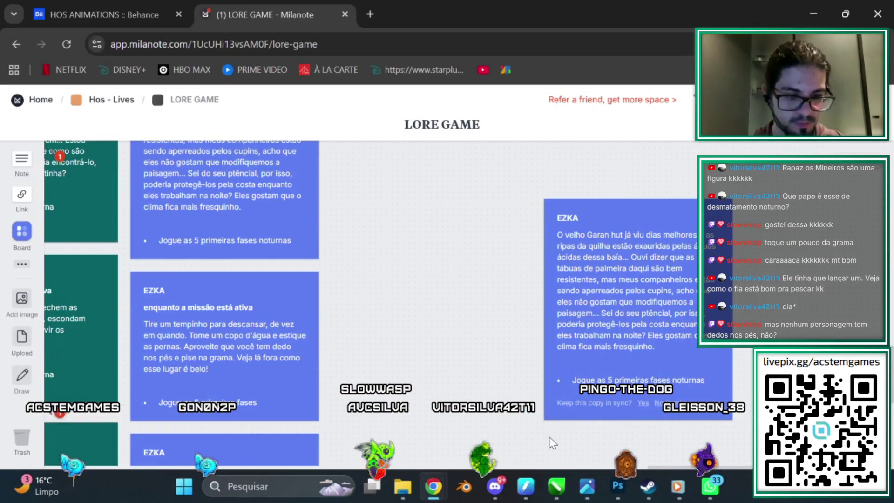
Step: Pan the LORE GAME board to show the EZKA active-mission and seventh-mission cards beside PIPOP
{"action": "mouse_move", "coordinate": [392, 341]}
{"action": "left_mouse_down"}
{"action": "mouse_move", "coordinate": [544, 351]}
{"action": "mouse_move", "coordinate": [514, 266]}
{"action": "mouse_move", "coordinate": [562, 335]}
{"action": "left_mouse_up"}
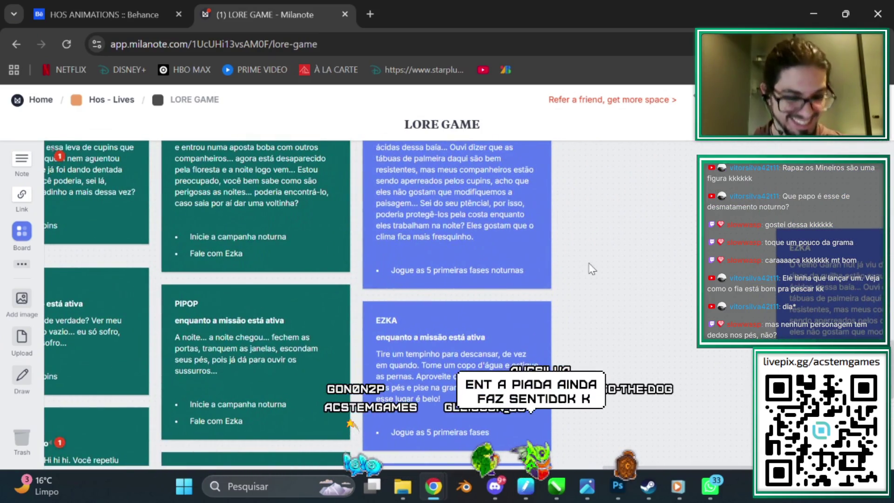
{"action": "scroll", "coordinate": [594, 277], "scroll_direction": "up", "scroll_amount": 2}
{"action": "scroll", "coordinate": [615, 297], "scroll_direction": "down", "scroll_amount": 5}
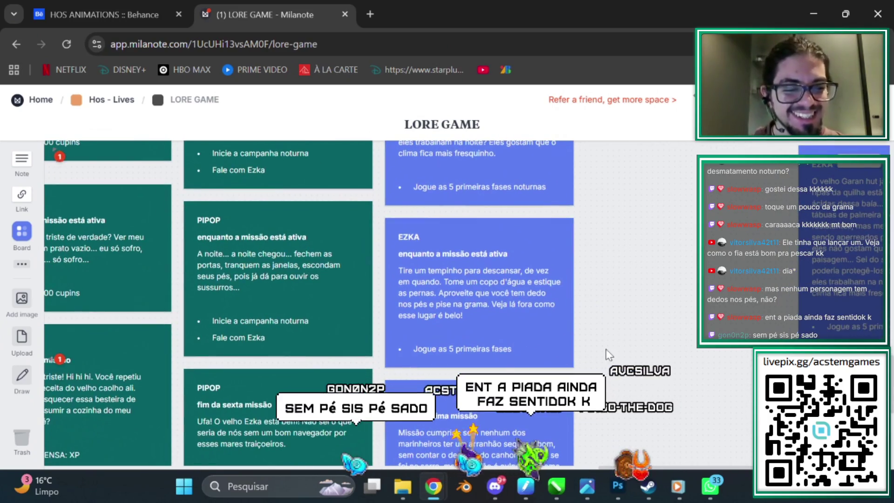
{"action": "scroll", "coordinate": [642, 283], "scroll_direction": "right", "scroll_amount": 5}
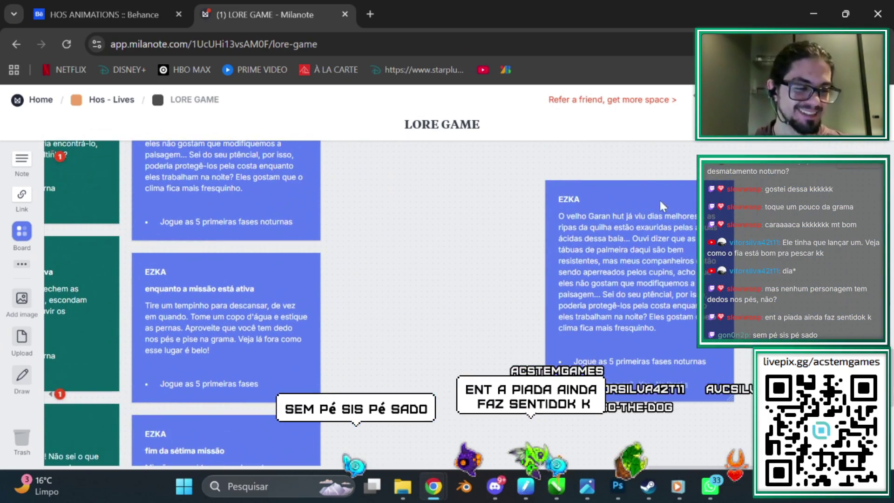
{"action": "scroll", "coordinate": [535, 260], "scroll_direction": "left", "scroll_amount": 3}
{"action": "scroll", "coordinate": [424, 247], "scroll_direction": "down", "scroll_amount": 2}
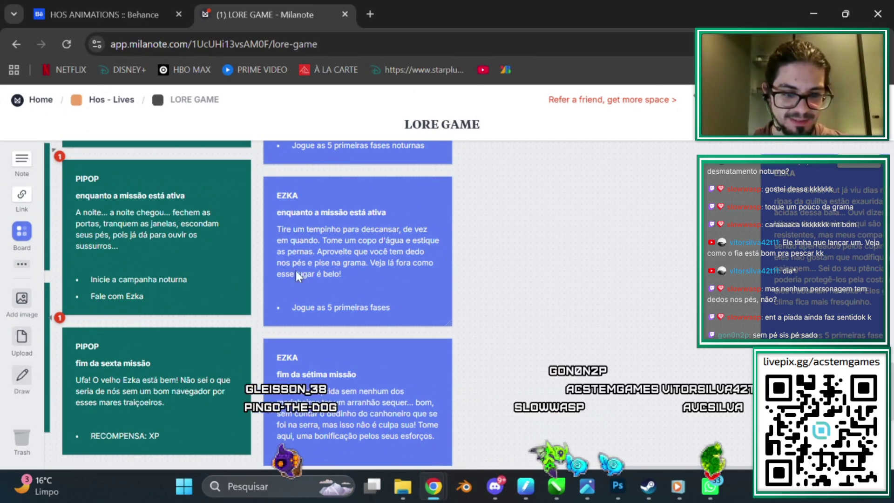
Step: Correct 'dedo' to 'dedos' on the EZKA active-mission card
{"action": "left_click", "coordinate": [423, 253]}
{"action": "type", "text": "s"}
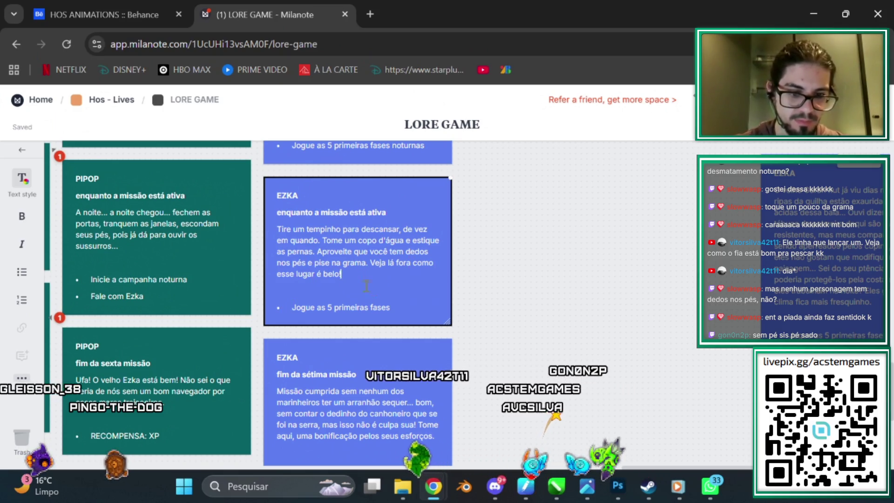
{"action": "left_click", "coordinate": [525, 299]}
Step: Scroll to the EZKA/RAEVEN/MAYTA DEFAULT row and select the RAEVEN DEFAULT card
{"action": "scroll", "coordinate": [381, 307], "scroll_direction": "down", "scroll_amount": 3}
{"action": "scroll", "coordinate": [381, 306], "scroll_direction": "up", "scroll_amount": 2}
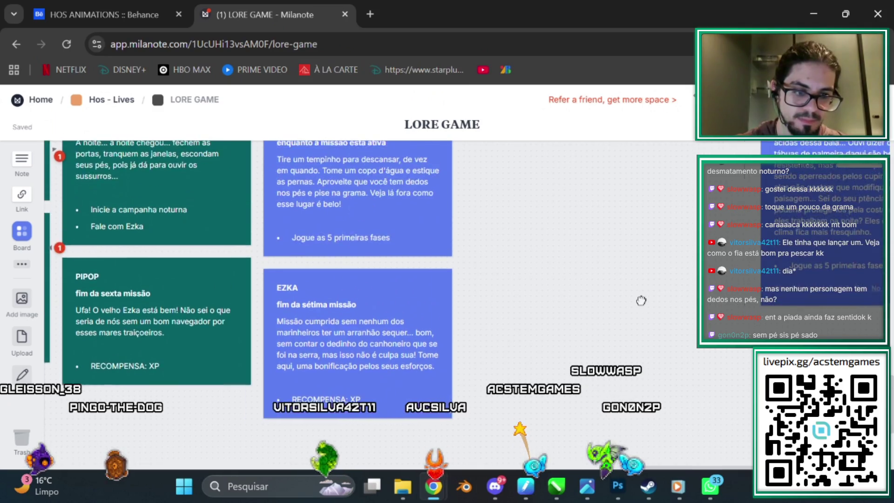
{"action": "scroll", "coordinate": [439, 370], "scroll_direction": "right", "scroll_amount": 5}
{"action": "scroll", "coordinate": [438, 370], "scroll_direction": "right", "scroll_amount": 2}
{"action": "scroll", "coordinate": [434, 299], "scroll_direction": "down", "scroll_amount": 1}
{"action": "scroll", "coordinate": [403, 277], "scroll_direction": "left", "scroll_amount": 5}
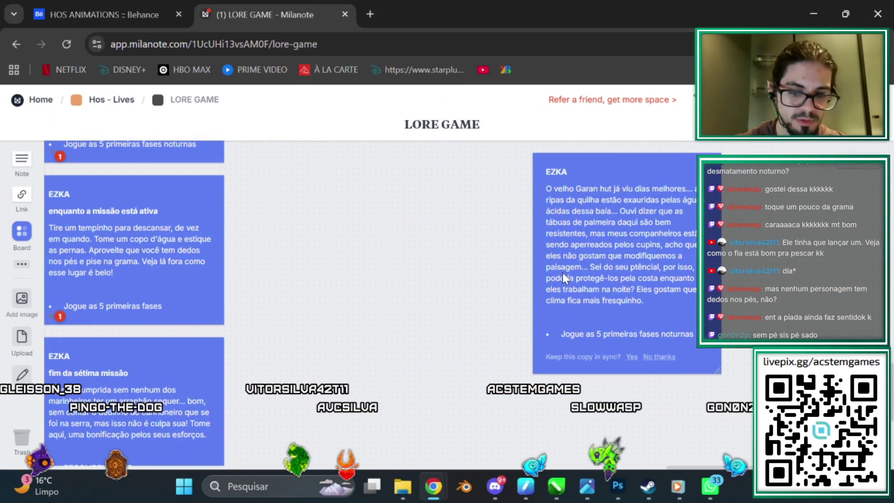
{"action": "scroll", "coordinate": [495, 323], "scroll_direction": "up", "scroll_amount": 5}
{"action": "scroll", "coordinate": [242, 299], "scroll_direction": "left", "scroll_amount": 10}
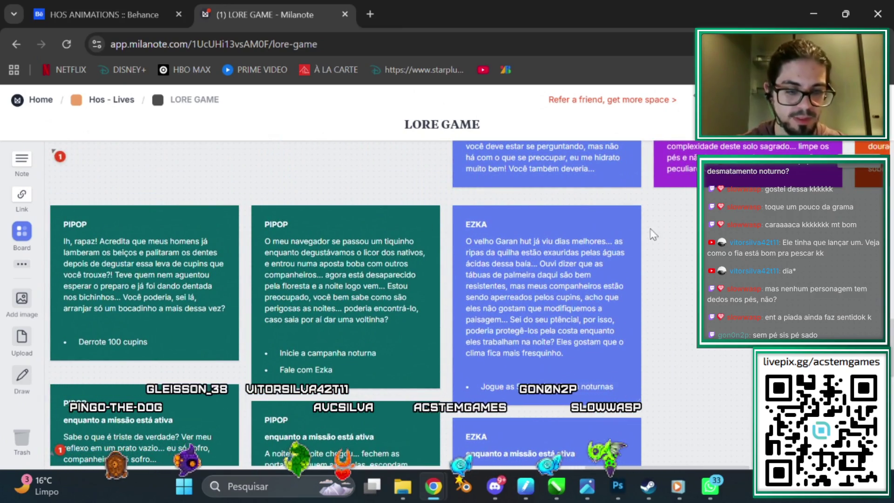
{"action": "scroll", "coordinate": [652, 234], "scroll_direction": "up", "scroll_amount": 3}
{"action": "scroll", "coordinate": [651, 234], "scroll_direction": "right", "scroll_amount": 4}
{"action": "scroll", "coordinate": [611, 292], "scroll_direction": "right", "scroll_amount": 4}
{"action": "scroll", "coordinate": [363, 330], "scroll_direction": "left", "scroll_amount": 3}
{"action": "scroll", "coordinate": [450, 401], "scroll_direction": "down", "scroll_amount": 3}
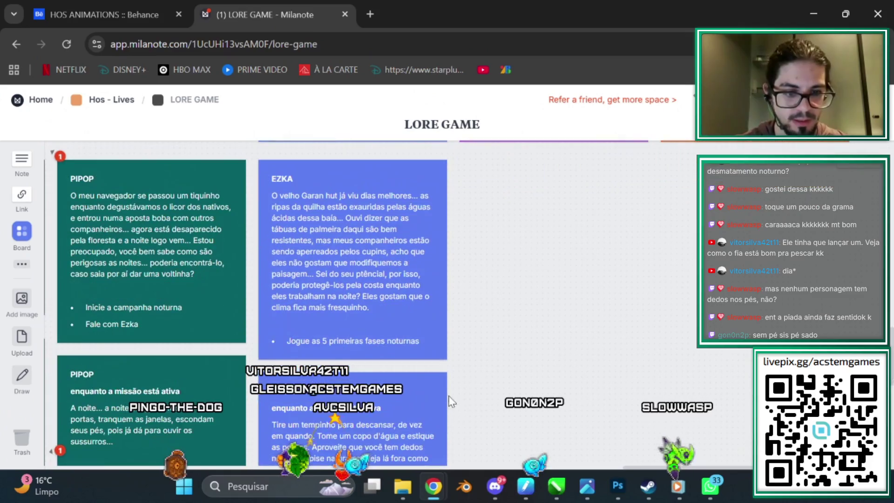
{"action": "scroll", "coordinate": [443, 321], "scroll_direction": "right", "scroll_amount": 2}
{"action": "scroll", "coordinate": [455, 286], "scroll_direction": "right", "scroll_amount": 3}
{"action": "scroll", "coordinate": [454, 285], "scroll_direction": "up", "scroll_amount": 3}
{"action": "scroll", "coordinate": [443, 413], "scroll_direction": "up", "scroll_amount": 1}
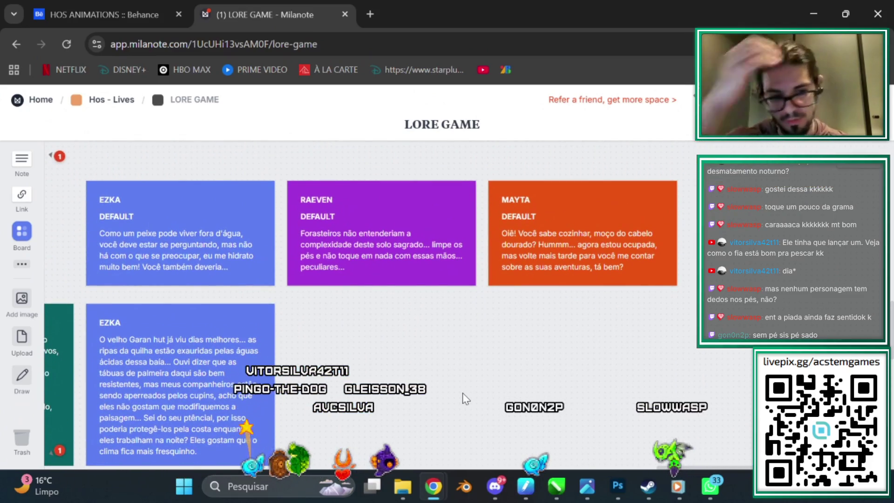
{"action": "left_click", "coordinate": [357, 212]}
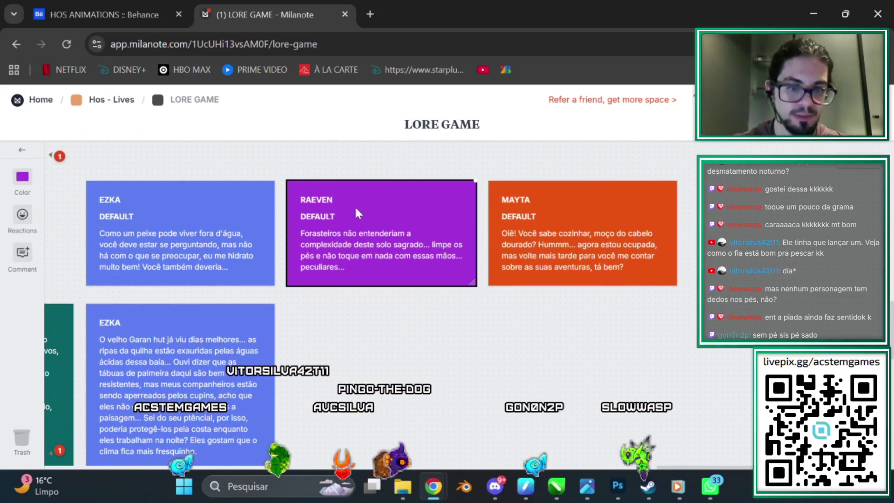
Step: Reorder the DEFAULT row so MAYTA sits in the middle and RAEVEN on the right
{"action": "left_click_drag", "start_coordinate": [349, 213], "coordinate": [757, 213]}
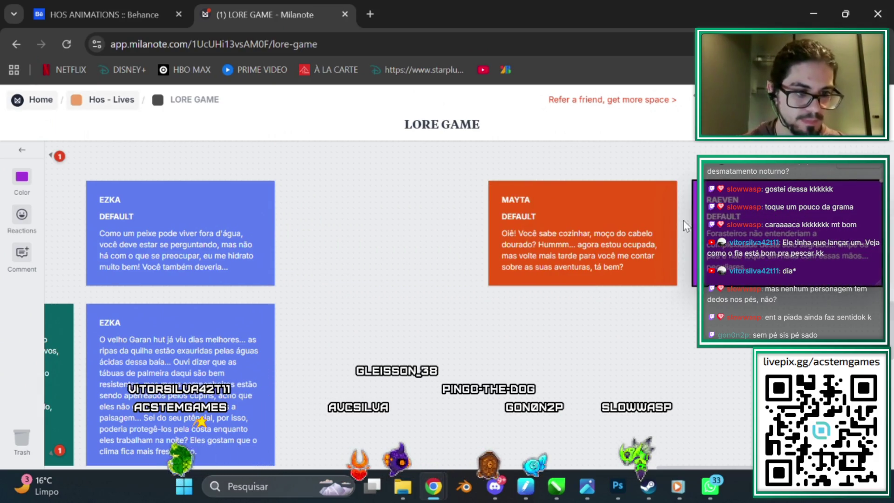
{"action": "left_click_drag", "start_coordinate": [625, 202], "coordinate": [439, 212]}
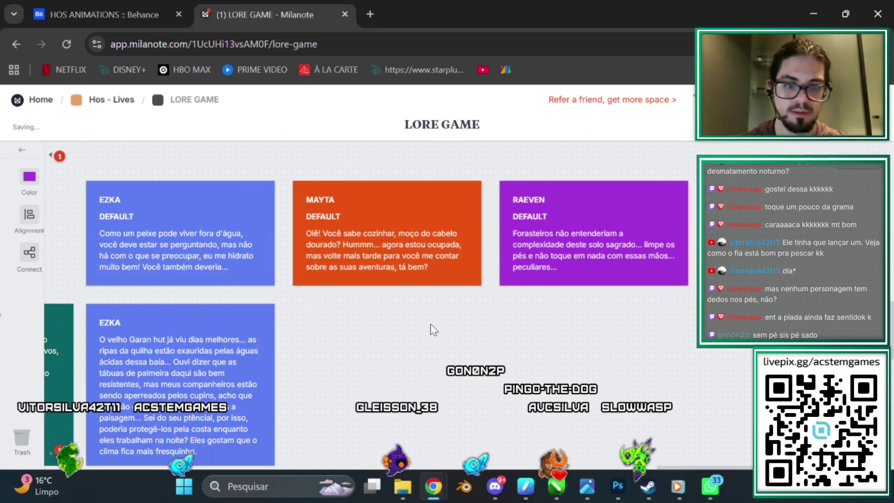
{"action": "scroll", "coordinate": [526, 257], "scroll_direction": "down", "scroll_amount": 5}
{"action": "scroll", "coordinate": [526, 256], "scroll_direction": "down", "scroll_amount": 1}
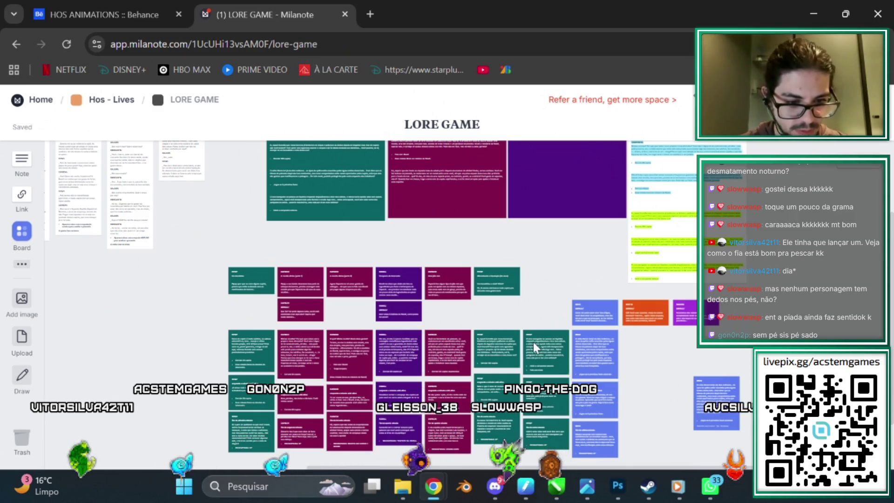
Step: Zoom the board until the EZKA, MAYTA and RAEVEN cards show at 100%
{"action": "scroll", "coordinate": [646, 348], "scroll_direction": "up", "scroll_amount": 2}
{"action": "scroll", "coordinate": [675, 294], "scroll_direction": "up", "scroll_amount": 3}
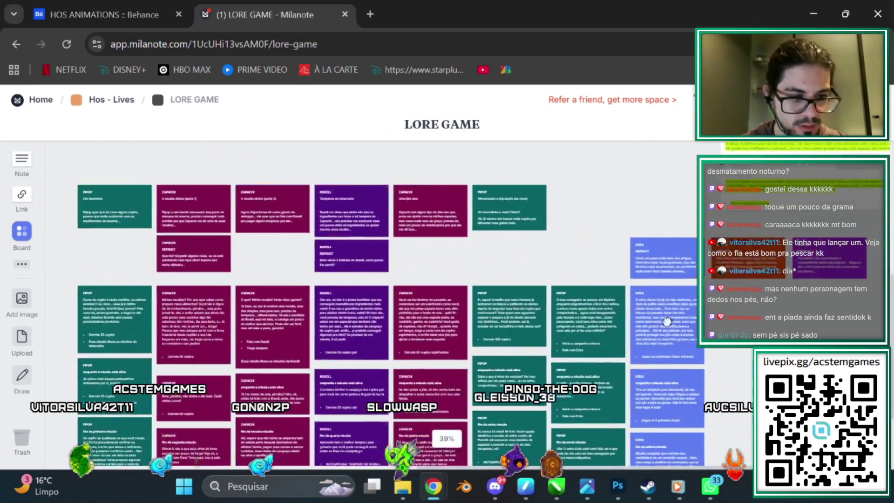
{"action": "scroll", "coordinate": [670, 286], "scroll_direction": "up", "scroll_amount": 3}
{"action": "scroll", "coordinate": [668, 280], "scroll_direction": "up", "scroll_amount": 5}
{"action": "scroll", "coordinate": [647, 242], "scroll_direction": "down", "scroll_amount": 2}
{"action": "scroll", "coordinate": [675, 279], "scroll_direction": "down", "scroll_amount": 3}
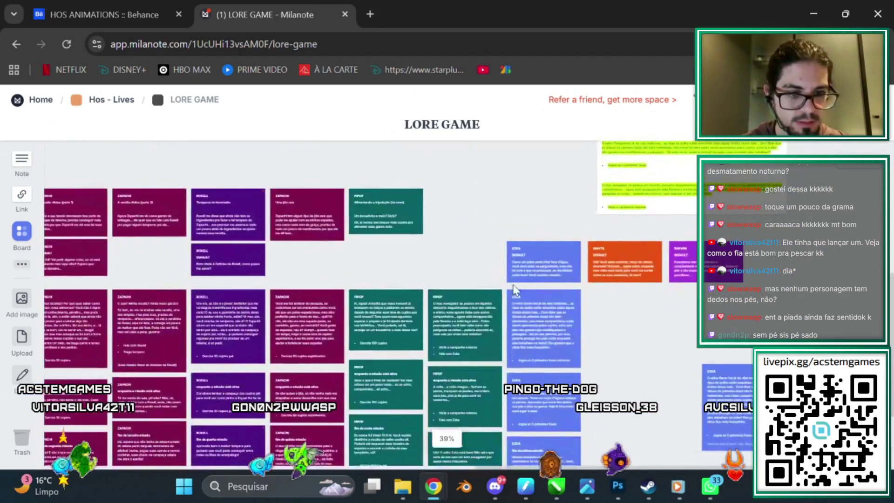
{"action": "scroll", "coordinate": [684, 286], "scroll_direction": "up", "scroll_amount": 1}
{"action": "scroll", "coordinate": [684, 286], "scroll_direction": "up", "scroll_amount": 5}
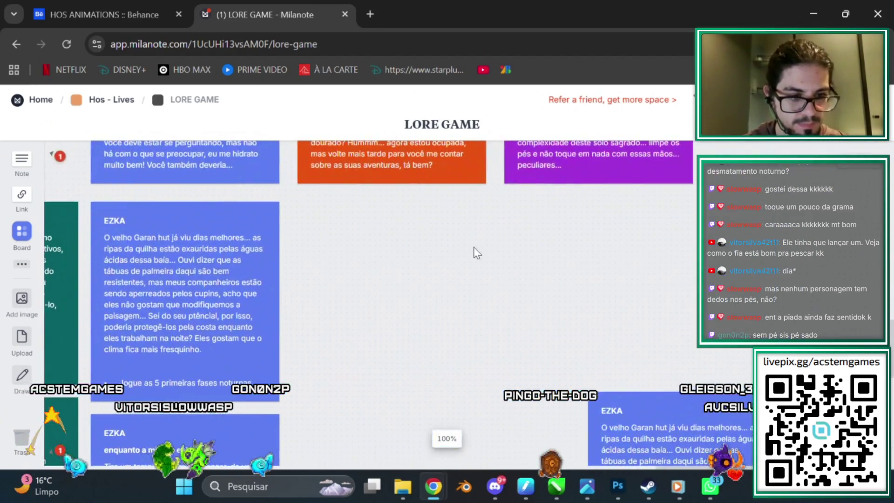
{"action": "scroll", "coordinate": [474, 251], "scroll_direction": "down", "scroll_amount": 1}
{"action": "scroll", "coordinate": [373, 316], "scroll_direction": "down", "scroll_amount": 2}
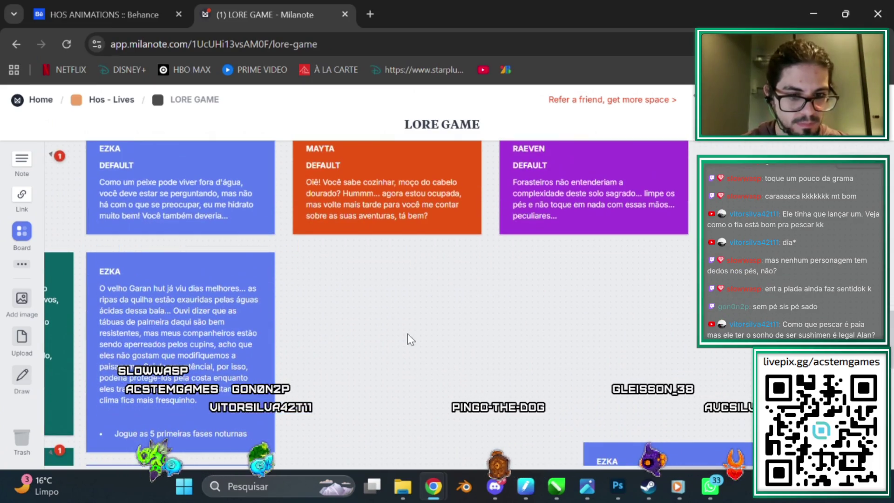
{"action": "scroll", "coordinate": [421, 242], "scroll_direction": "up", "scroll_amount": 1}
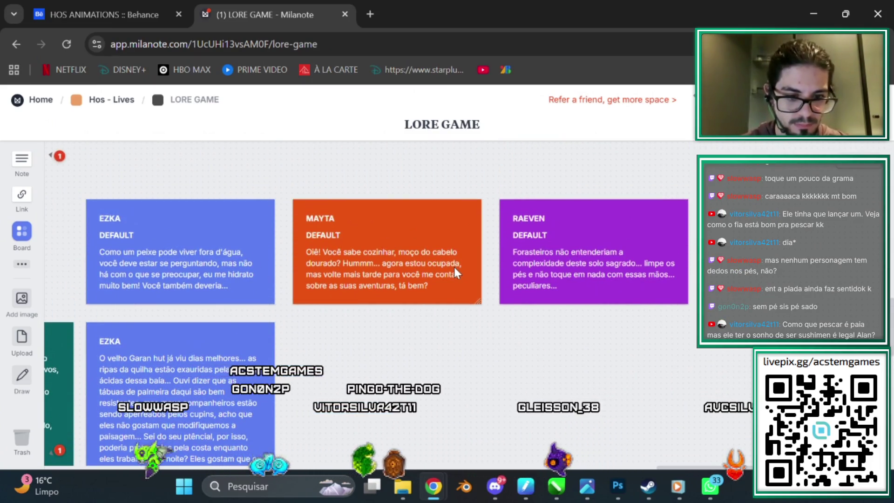
{"action": "scroll", "coordinate": [454, 267], "scroll_direction": "down", "scroll_amount": 1}
{"action": "scroll", "coordinate": [432, 296], "scroll_direction": "up", "scroll_amount": 2}
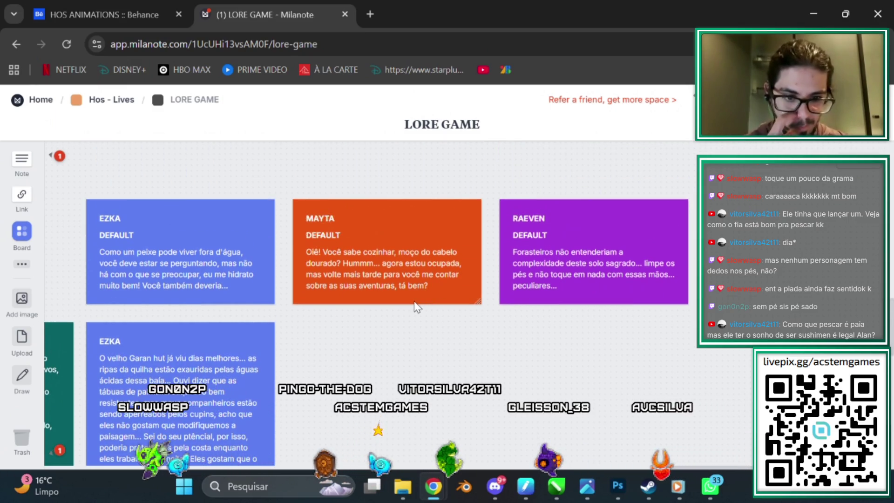
Step: Drag the RAEVEN card further right to widen the gap after MAYTA
{"action": "left_click", "coordinate": [590, 232]}
{"action": "left_click_drag", "start_coordinate": [622, 234], "coordinate": [773, 235]}
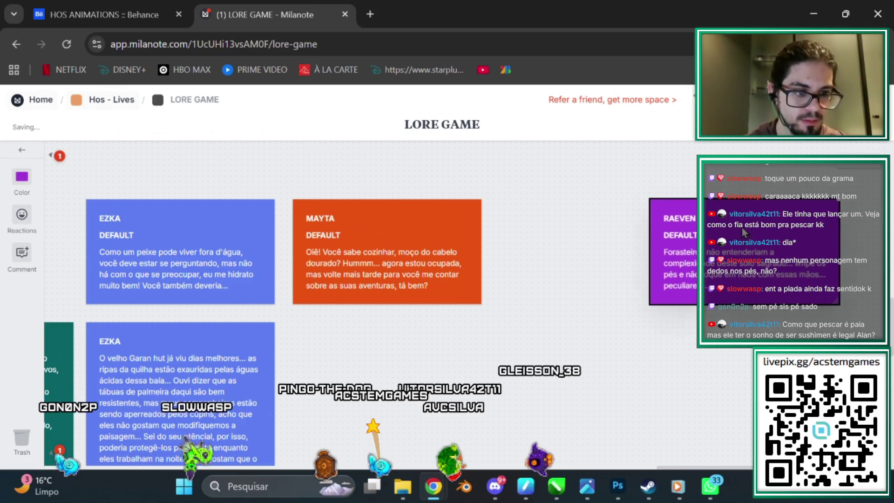
{"action": "left_click", "coordinate": [737, 236]}
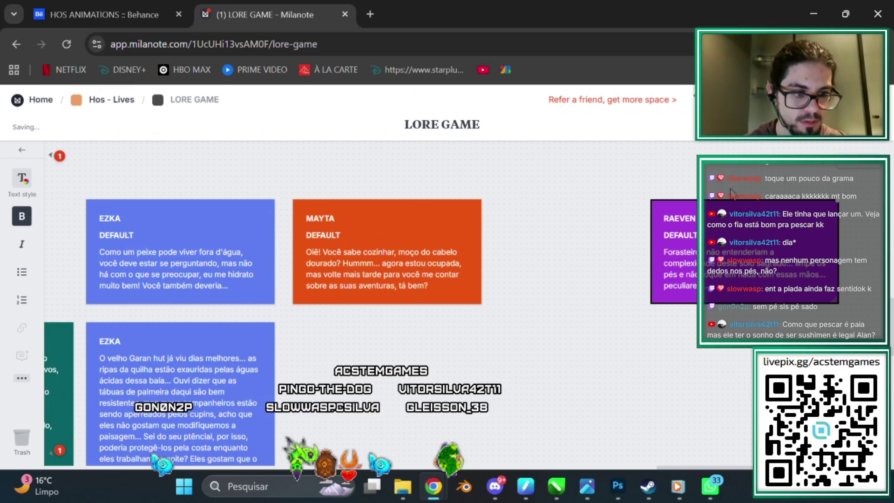
{"action": "left_click_drag", "start_coordinate": [730, 205], "coordinate": [746, 205]}
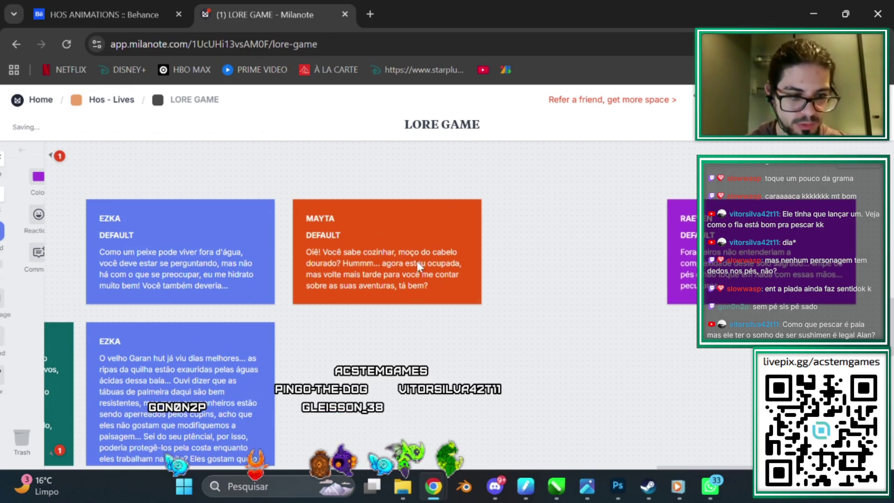
{"action": "scroll", "coordinate": [419, 266], "scroll_direction": "down", "scroll_amount": 5}
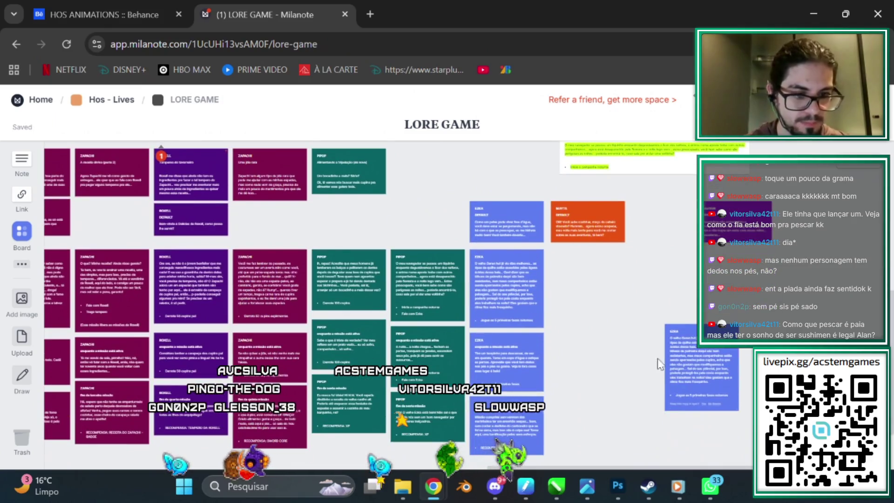
Step: Select the copied EZKA card and zoom in on it
{"action": "left_click", "coordinate": [713, 386]}
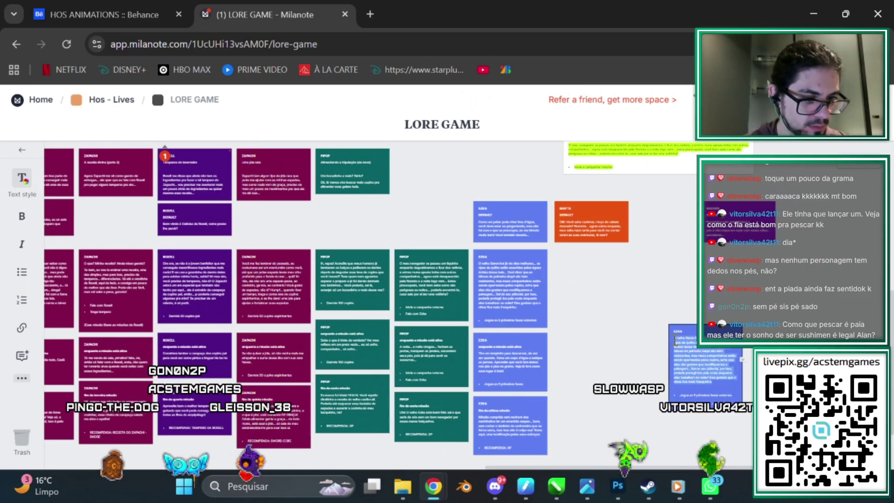
{"action": "scroll", "coordinate": [424, 250], "scroll_direction": "up", "scroll_amount": 5}
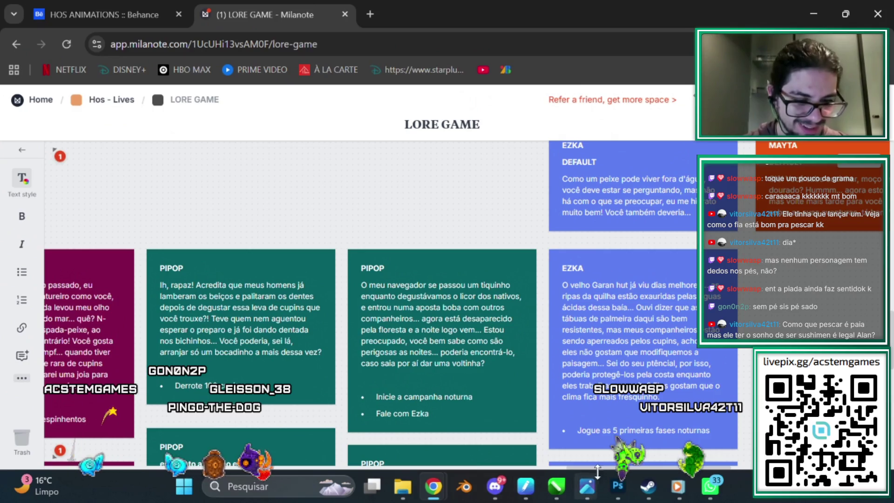
{"action": "scroll", "coordinate": [624, 459], "scroll_direction": "right", "scroll_amount": 5}
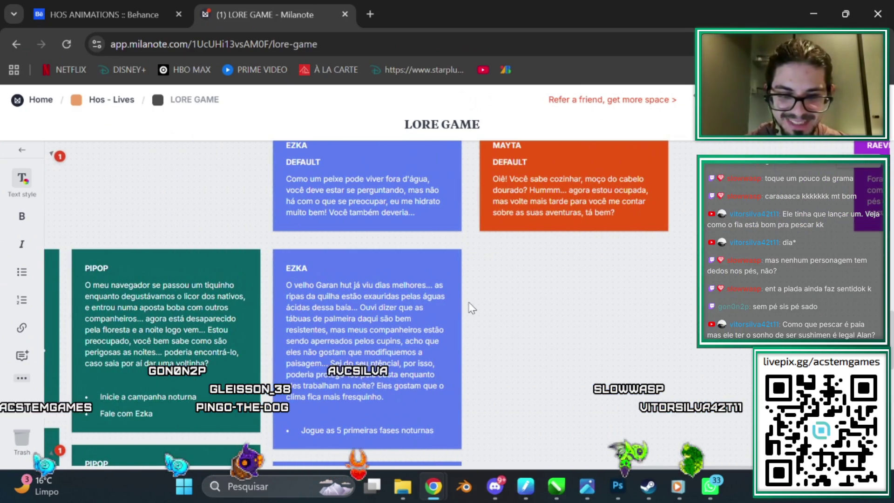
{"action": "scroll", "coordinate": [471, 307], "scroll_direction": "up", "scroll_amount": 2}
{"action": "scroll", "coordinate": [471, 307], "scroll_direction": "down", "scroll_amount": 1}
{"action": "scroll", "coordinate": [438, 314], "scroll_direction": "down", "scroll_amount": 3}
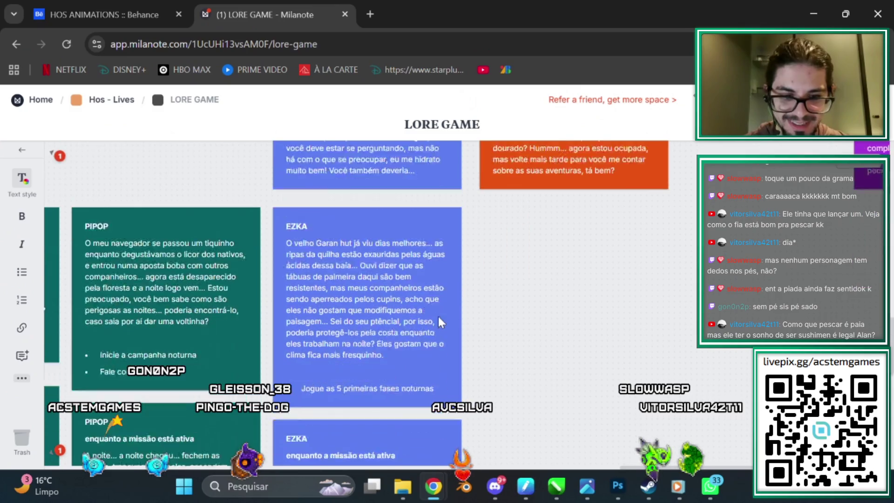
{"action": "scroll", "coordinate": [438, 317], "scroll_direction": "up", "scroll_amount": 1}
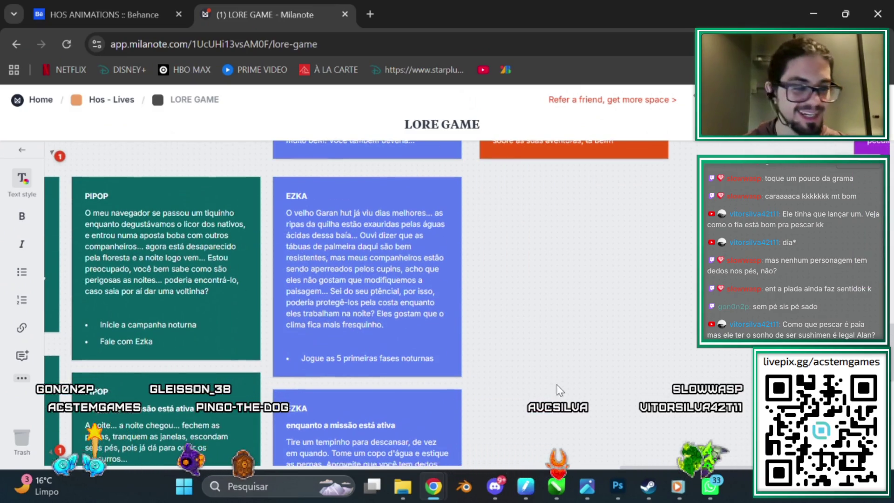
{"action": "scroll", "coordinate": [488, 333], "scroll_direction": "down", "scroll_amount": 5}
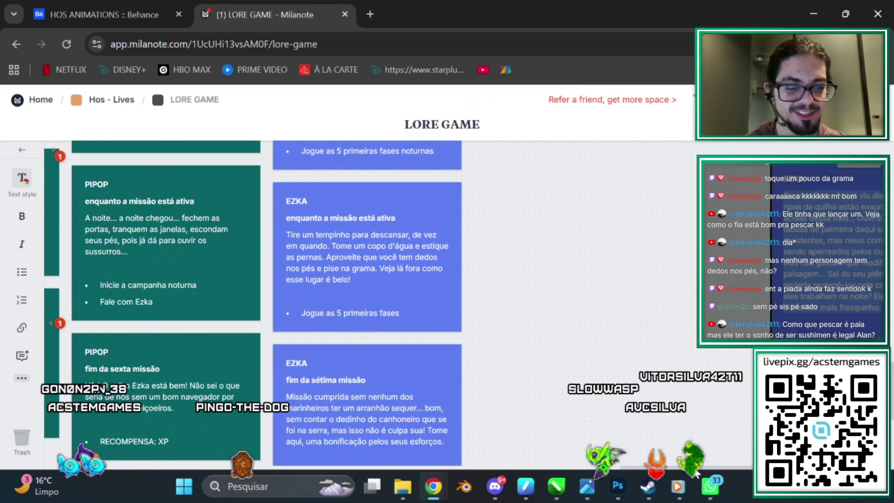
Step: Delete the EZKA copy's Garan paragraph and bullet, leaving only the 'EZKA' title
{"action": "scroll", "coordinate": [581, 382], "scroll_direction": "right", "scroll_amount": 7}
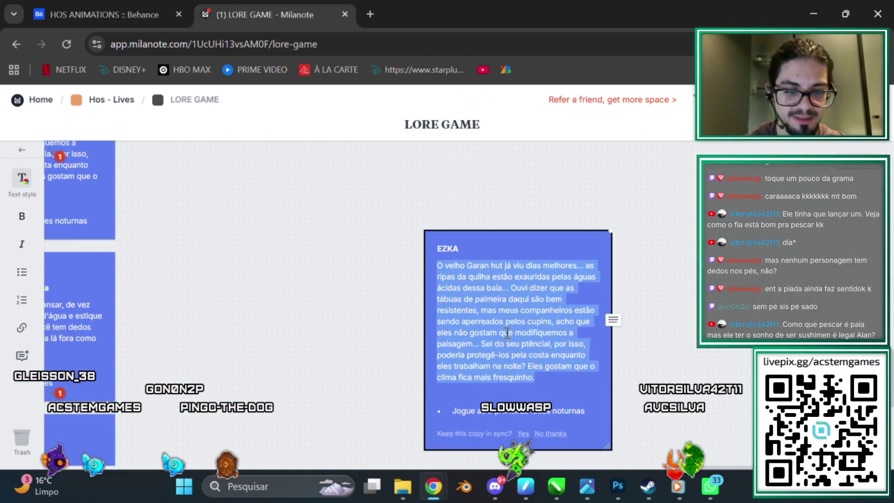
{"action": "scroll", "coordinate": [507, 332], "scroll_direction": "down", "scroll_amount": 2}
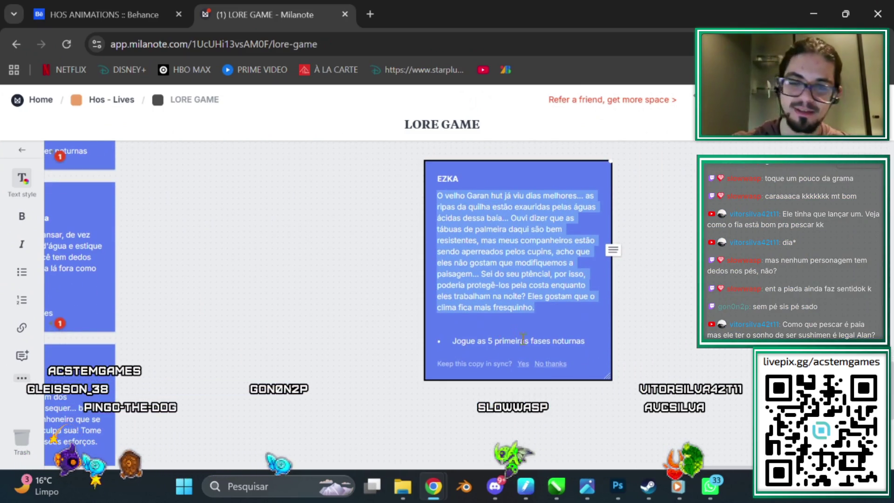
{"action": "key", "text": "BackSpace"}
{"action": "left_click", "coordinate": [452, 204]}
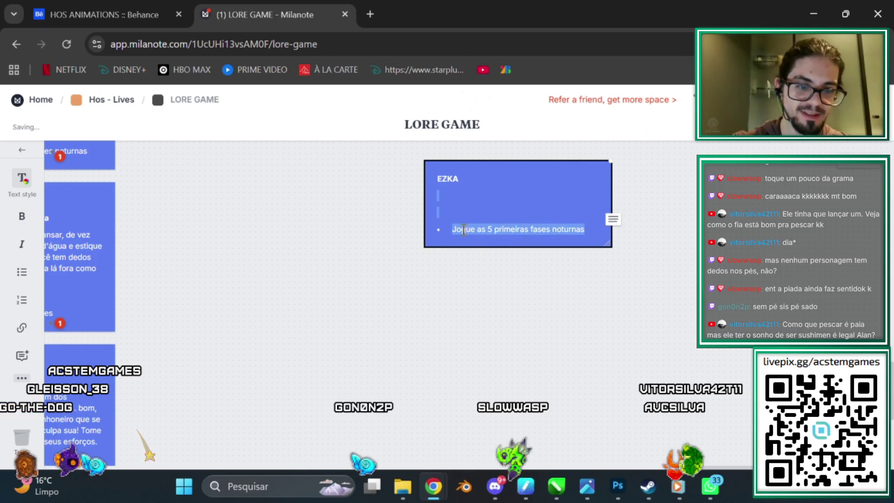
{"action": "key", "text": "BackSpace"}
{"action": "key", "text": "BackSpace"}
{"action": "key", "text": "BackSpace"}
{"action": "key", "text": "BackSpace"}
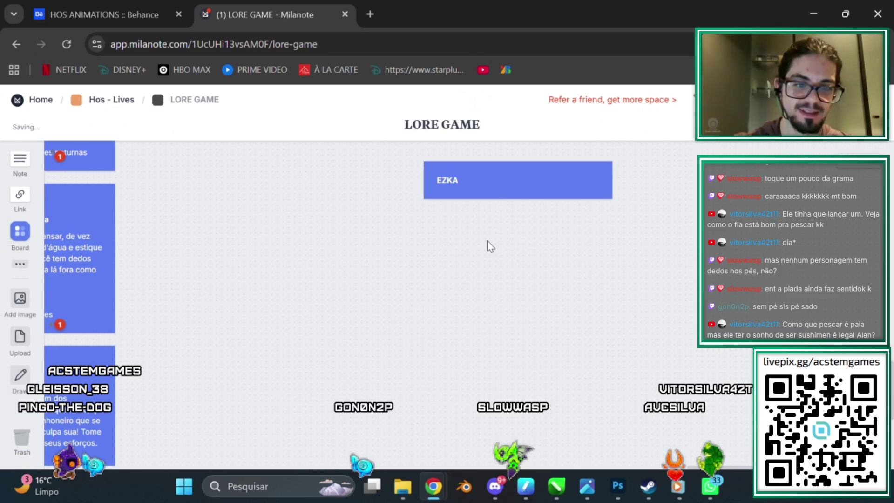
{"action": "key", "text": "ctrl+f"}
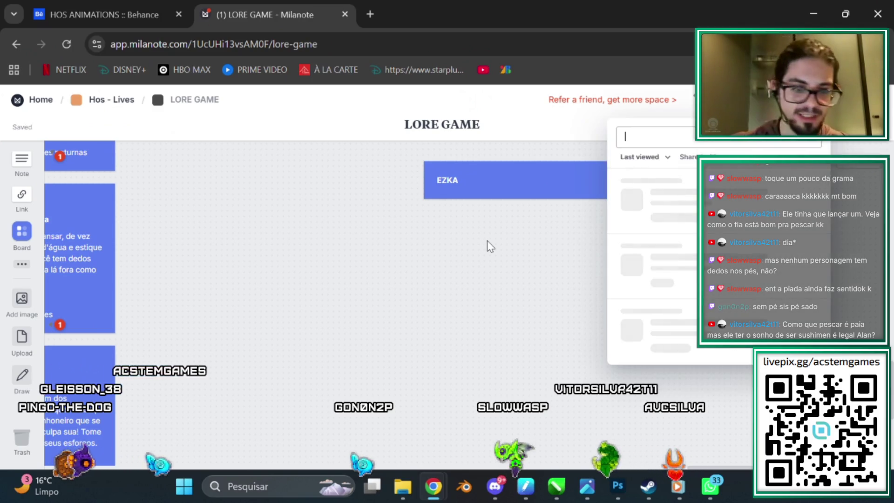
Step: Search for 'sushi' and read through the Script Video 8 note from the results
{"action": "type", "text": "s"}
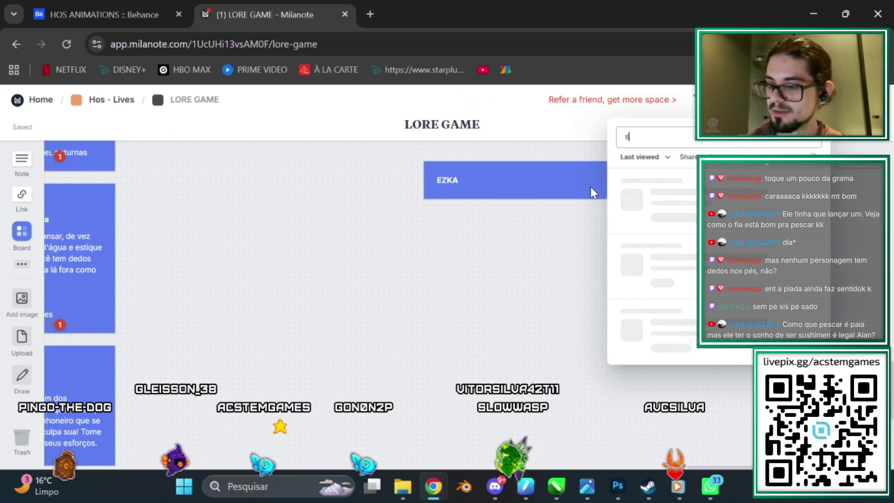
{"action": "type", "text": "ushi"}
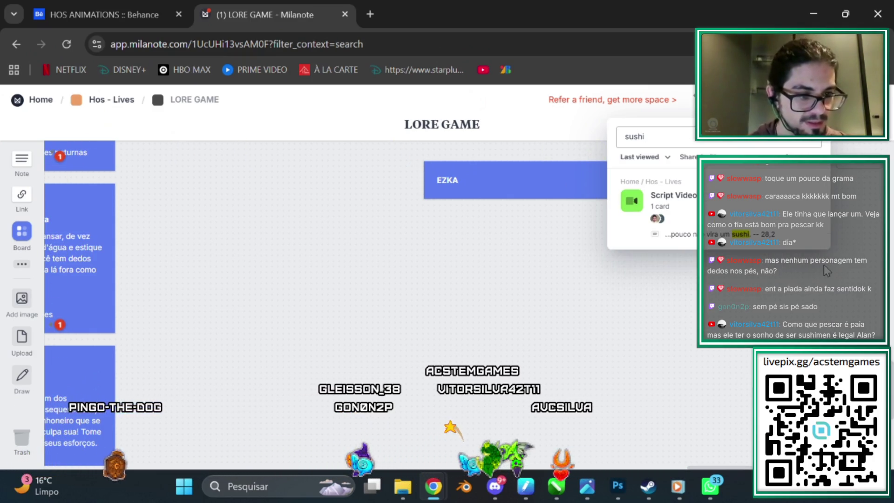
{"action": "left_click", "coordinate": [705, 212]}
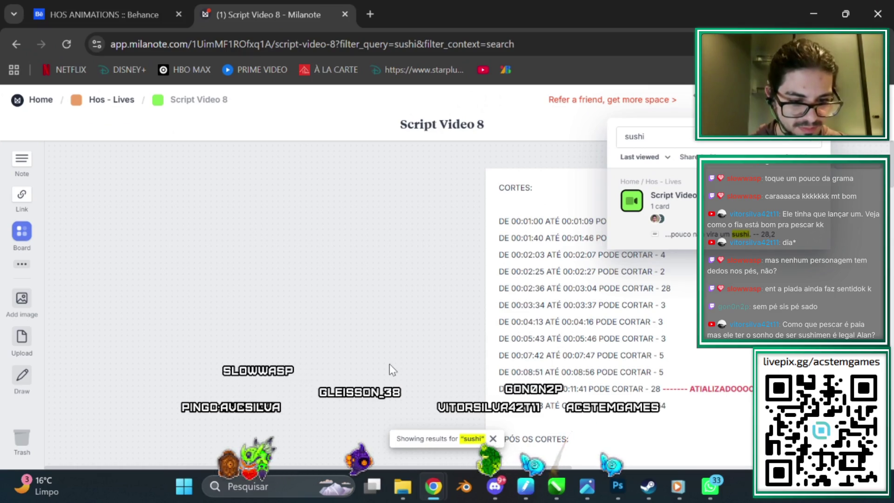
{"action": "scroll", "coordinate": [389, 364], "scroll_direction": "down", "scroll_amount": 10}
{"action": "scroll", "coordinate": [389, 364], "scroll_direction": "down", "scroll_amount": 10}
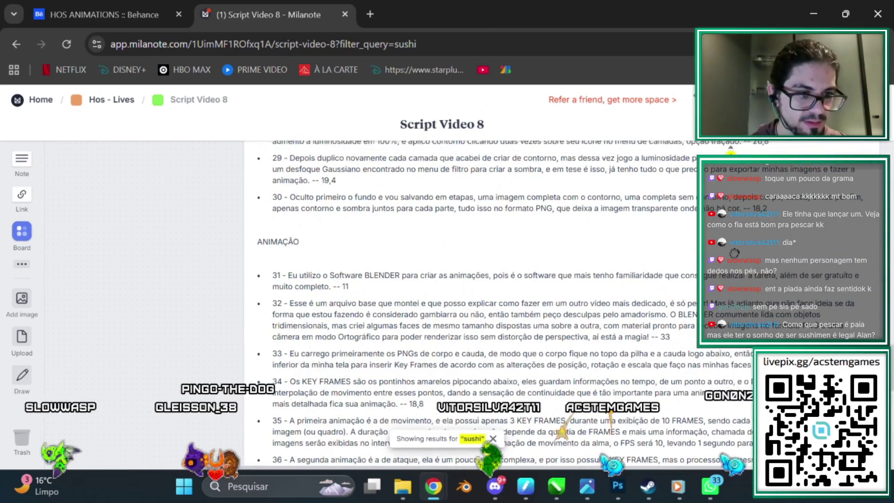
{"action": "scroll", "coordinate": [338, 321], "scroll_direction": "up", "scroll_amount": 4}
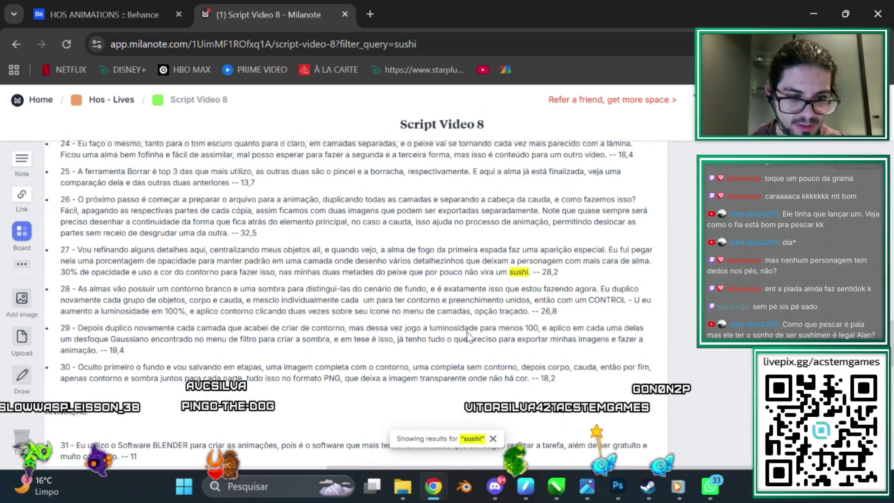
{"action": "left_click_drag", "start_coordinate": [146, 279], "coordinate": [203, 279]}
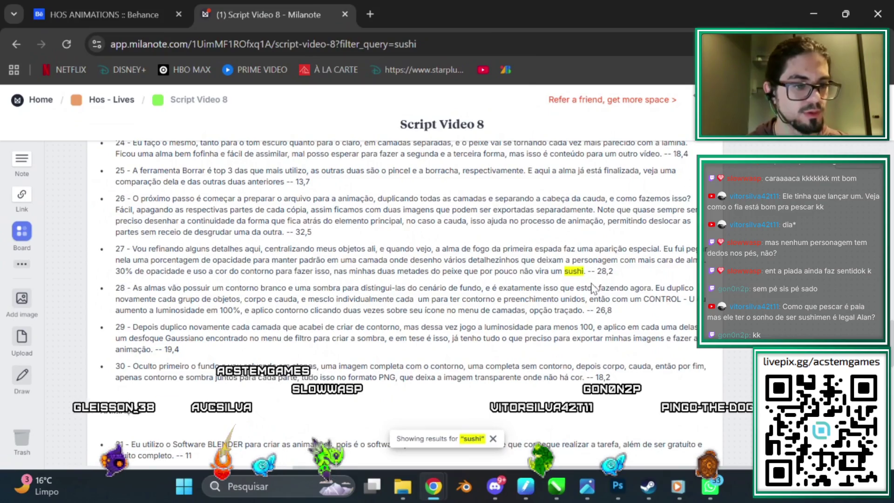
{"action": "scroll", "coordinate": [566, 386], "scroll_direction": "up", "scroll_amount": 5}
{"action": "scroll", "coordinate": [594, 311], "scroll_direction": "up", "scroll_amount": 5}
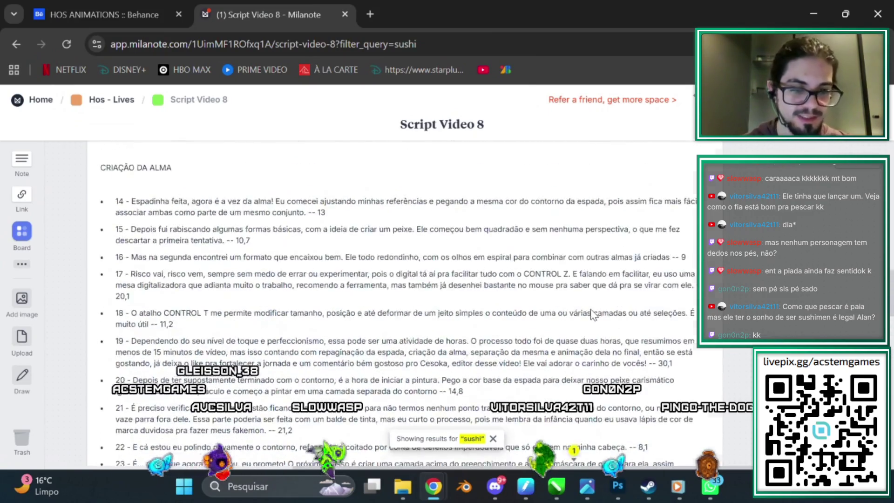
{"action": "scroll", "coordinate": [541, 278], "scroll_direction": "down", "scroll_amount": 5}
{"action": "scroll", "coordinate": [535, 237], "scroll_direction": "up", "scroll_amount": 3}
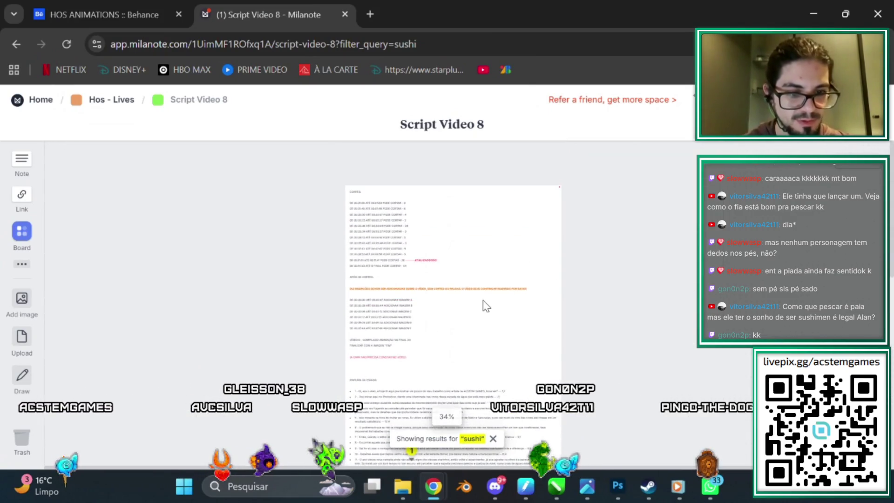
{"action": "scroll", "coordinate": [482, 299], "scroll_direction": "up", "scroll_amount": 5}
{"action": "scroll", "coordinate": [505, 225], "scroll_direction": "up", "scroll_amount": 3}
{"action": "scroll", "coordinate": [439, 255], "scroll_direction": "down", "scroll_amount": 4}
{"action": "scroll", "coordinate": [439, 251], "scroll_direction": "down", "scroll_amount": 5}
{"action": "scroll", "coordinate": [480, 300], "scroll_direction": "down", "scroll_amount": 5}
{"action": "scroll", "coordinate": [480, 284], "scroll_direction": "up", "scroll_amount": 2}
{"action": "scroll", "coordinate": [451, 278], "scroll_direction": "up", "scroll_amount": 5}
{"action": "scroll", "coordinate": [394, 278], "scroll_direction": "up", "scroll_amount": 3}
{"action": "scroll", "coordinate": [394, 277], "scroll_direction": "up", "scroll_amount": 2}
{"action": "scroll", "coordinate": [396, 275], "scroll_direction": "up", "scroll_amount": 2}
{"action": "scroll", "coordinate": [419, 294], "scroll_direction": "up", "scroll_amount": 1}
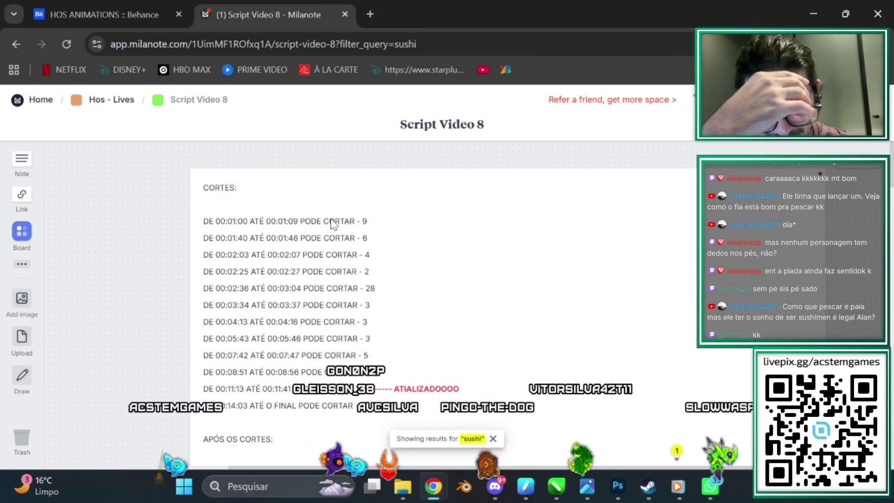
{"action": "scroll", "coordinate": [331, 223], "scroll_direction": "down", "scroll_amount": 2}
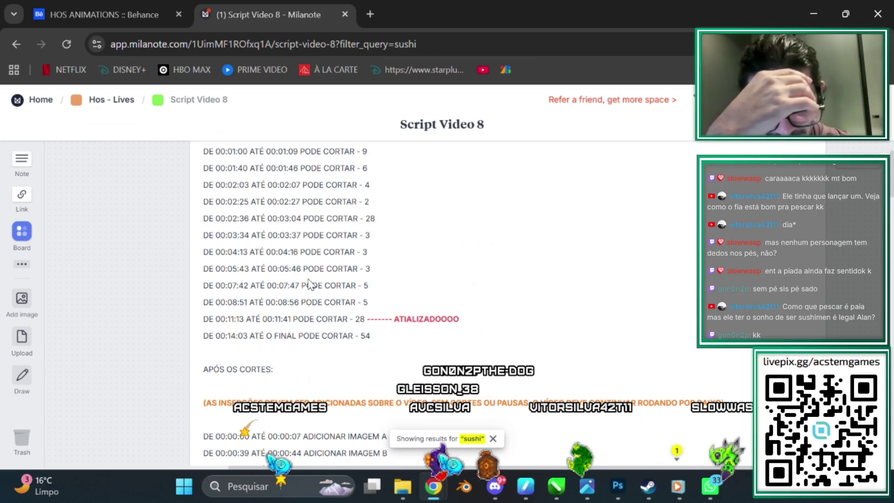
{"action": "scroll", "coordinate": [309, 283], "scroll_direction": "down", "scroll_amount": 2}
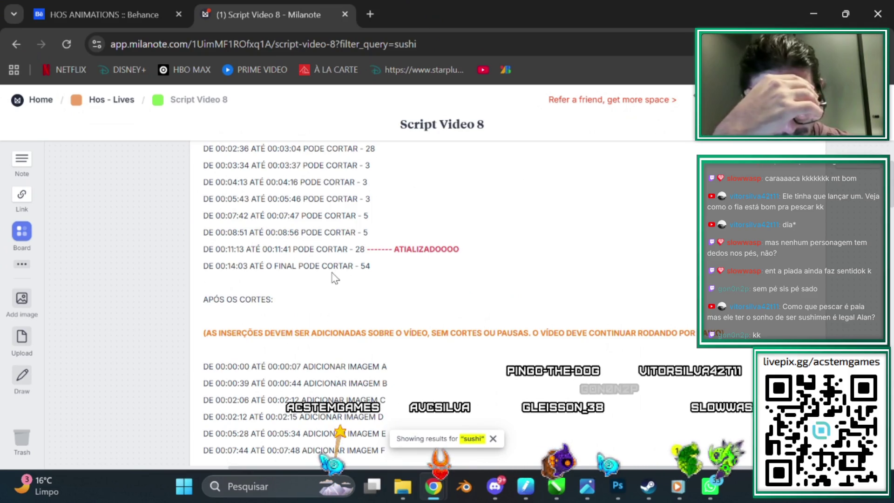
{"action": "scroll", "coordinate": [307, 296], "scroll_direction": "down", "scroll_amount": 4}
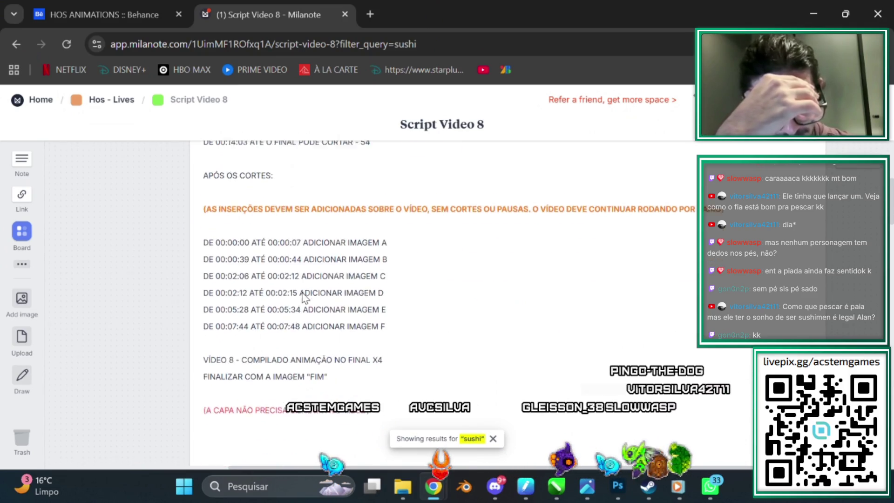
{"action": "scroll", "coordinate": [311, 300], "scroll_direction": "down", "scroll_amount": 2}
{"action": "scroll", "coordinate": [316, 284], "scroll_direction": "down", "scroll_amount": 6}
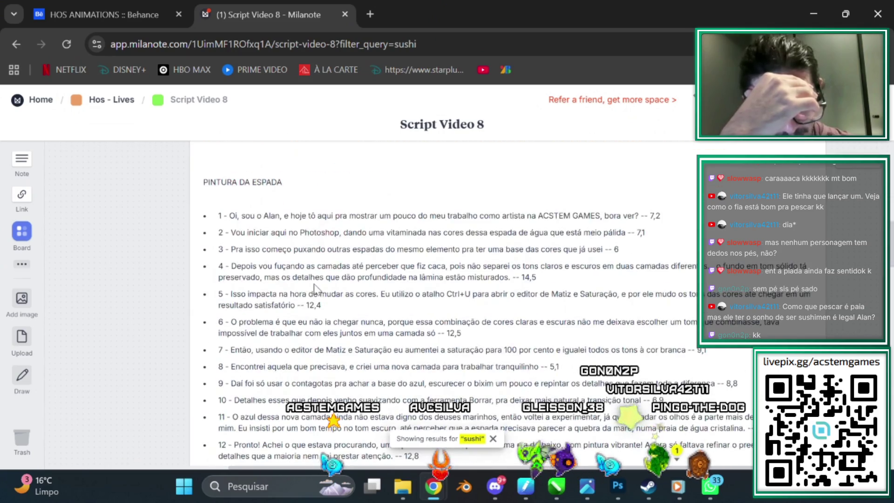
{"action": "scroll", "coordinate": [326, 284], "scroll_direction": "down", "scroll_amount": 2}
{"action": "scroll", "coordinate": [344, 298], "scroll_direction": "down", "scroll_amount": 2}
{"action": "scroll", "coordinate": [372, 316], "scroll_direction": "down", "scroll_amount": 7}
{"action": "scroll", "coordinate": [400, 330], "scroll_direction": "down", "scroll_amount": 6}
{"action": "scroll", "coordinate": [410, 326], "scroll_direction": "down", "scroll_amount": 5}
{"action": "scroll", "coordinate": [425, 305], "scroll_direction": "down", "scroll_amount": 8}
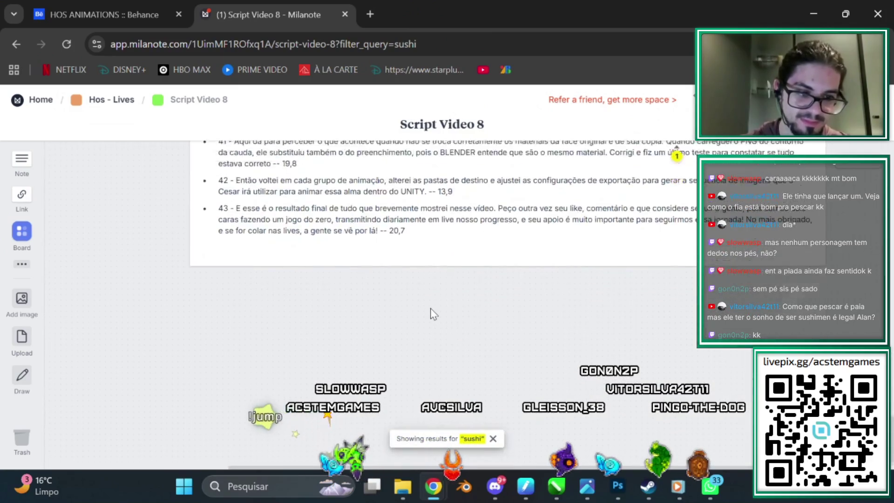
{"action": "scroll", "coordinate": [432, 307], "scroll_direction": "up", "scroll_amount": 6}
{"action": "scroll", "coordinate": [432, 306], "scroll_direction": "down", "scroll_amount": 5}
{"action": "scroll", "coordinate": [484, 292], "scroll_direction": "up", "scroll_amount": 2}
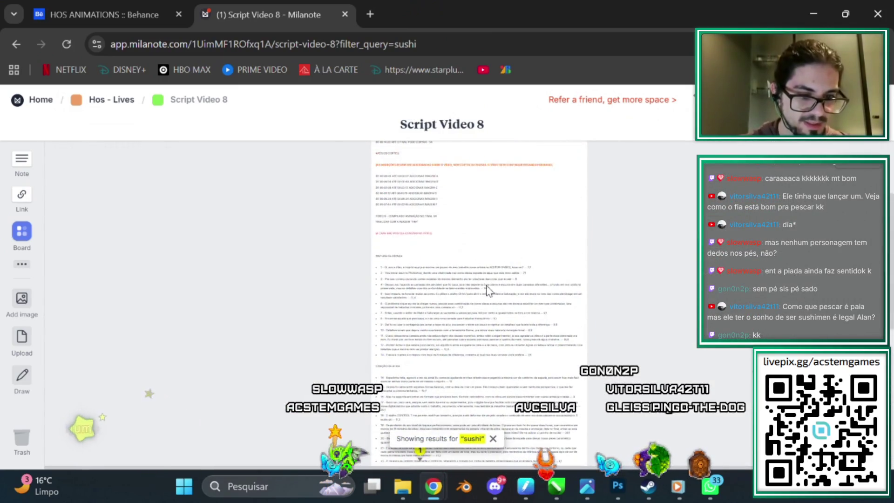
{"action": "scroll", "coordinate": [502, 233], "scroll_direction": "up", "scroll_amount": 3}
{"action": "scroll", "coordinate": [503, 232], "scroll_direction": "down", "scroll_amount": 3}
{"action": "scroll", "coordinate": [252, 276], "scroll_direction": "down", "scroll_amount": 4}
{"action": "scroll", "coordinate": [247, 284], "scroll_direction": "down", "scroll_amount": 3}
{"action": "scroll", "coordinate": [631, 317], "scroll_direction": "down", "scroll_amount": 5}
{"action": "scroll", "coordinate": [631, 316], "scroll_direction": "up", "scroll_amount": 5}
{"action": "scroll", "coordinate": [624, 308], "scroll_direction": "up", "scroll_amount": 8}
{"action": "scroll", "coordinate": [524, 256], "scroll_direction": "up", "scroll_amount": 1}
{"action": "scroll", "coordinate": [522, 257], "scroll_direction": "up", "scroll_amount": 3}
{"action": "scroll", "coordinate": [522, 257], "scroll_direction": "up", "scroll_amount": 3}
{"action": "scroll", "coordinate": [493, 275], "scroll_direction": "up", "scroll_amount": 4}
{"action": "scroll", "coordinate": [465, 291], "scroll_direction": "up", "scroll_amount": 3}
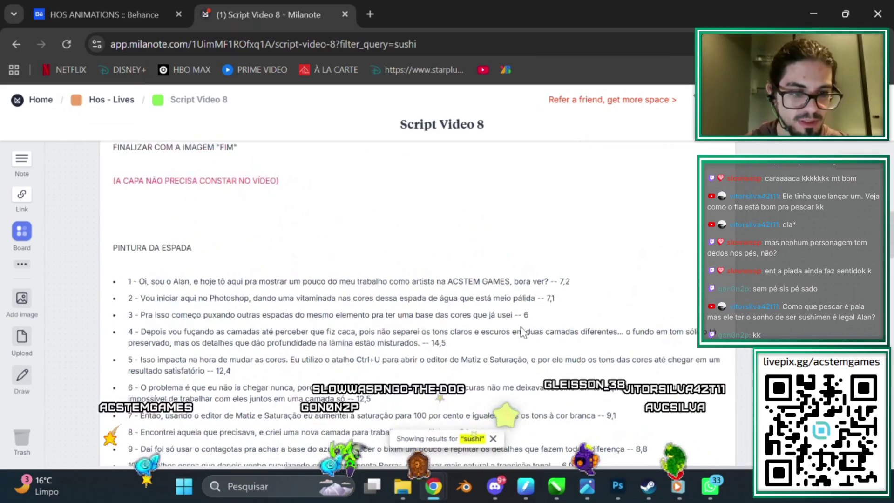
{"action": "scroll", "coordinate": [459, 316], "scroll_direction": "up", "scroll_amount": 5}
{"action": "scroll", "coordinate": [438, 305], "scroll_direction": "up", "scroll_amount": 2}
{"action": "scroll", "coordinate": [461, 223], "scroll_direction": "up", "scroll_amount": 2}
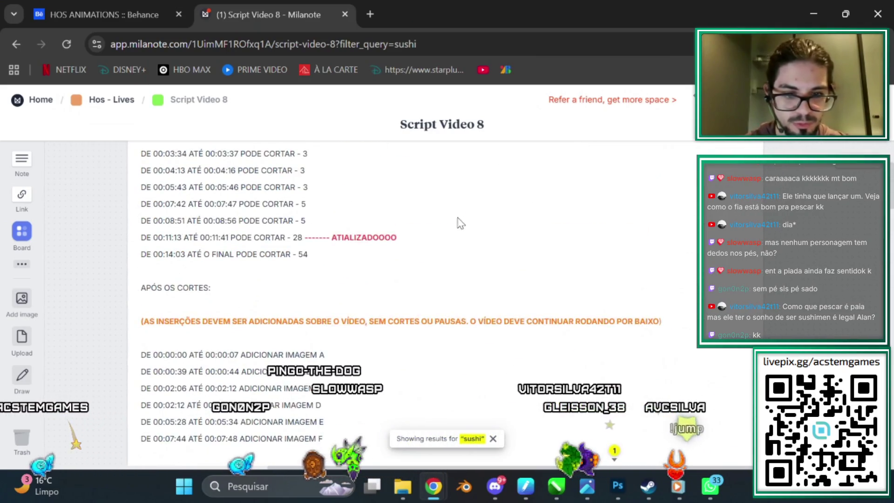
{"action": "scroll", "coordinate": [454, 318], "scroll_direction": "up", "scroll_amount": 1}
{"action": "scroll", "coordinate": [442, 330], "scroll_direction": "up", "scroll_amount": 2}
{"action": "scroll", "coordinate": [423, 206], "scroll_direction": "down", "scroll_amount": 3}
{"action": "scroll", "coordinate": [429, 245], "scroll_direction": "down", "scroll_amount": 3}
{"action": "scroll", "coordinate": [442, 280], "scroll_direction": "down", "scroll_amount": 3}
{"action": "scroll", "coordinate": [451, 209], "scroll_direction": "down", "scroll_amount": 6}
{"action": "scroll", "coordinate": [450, 209], "scroll_direction": "down", "scroll_amount": 3}
{"action": "scroll", "coordinate": [442, 219], "scroll_direction": "down", "scroll_amount": 4}
{"action": "scroll", "coordinate": [428, 232], "scroll_direction": "down", "scroll_amount": 5}
{"action": "scroll", "coordinate": [411, 248], "scroll_direction": "down", "scroll_amount": 4}
{"action": "scroll", "coordinate": [412, 249], "scroll_direction": "down", "scroll_amount": 5, "text": "ctrl"}
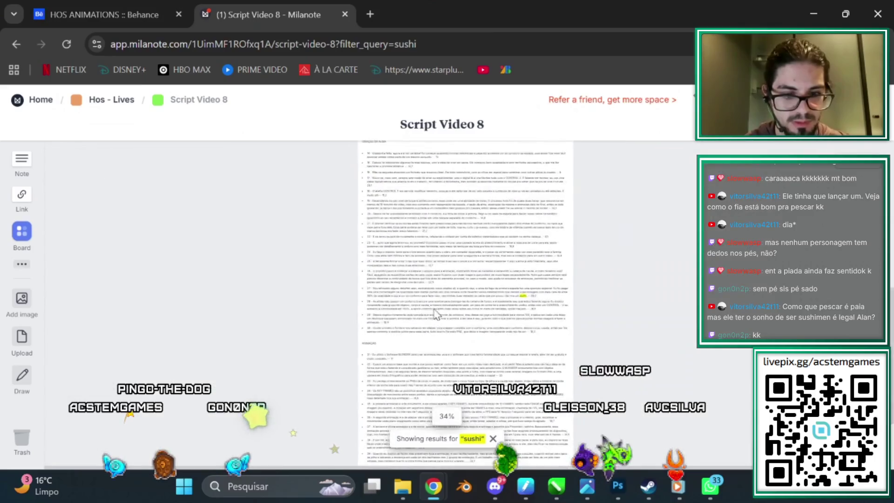
{"action": "scroll", "coordinate": [481, 298], "scroll_direction": "up", "scroll_amount": 3}
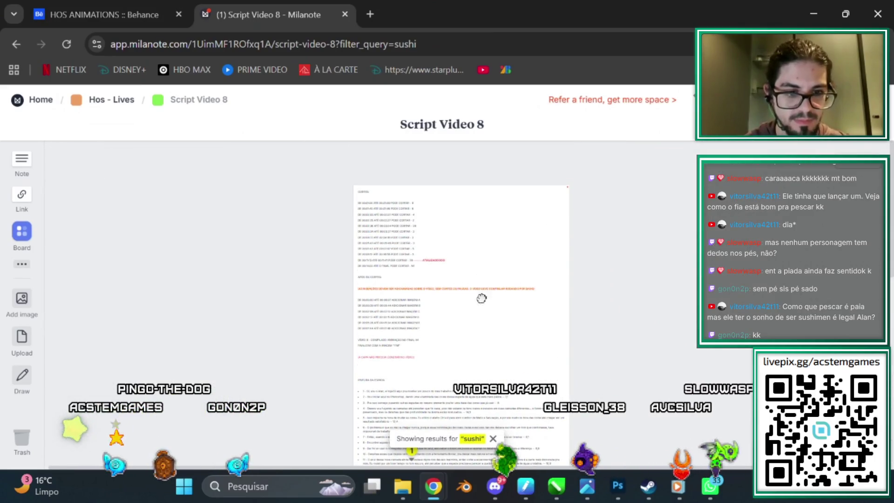
Step: Go back twice to the LORE GAME board with the EZKA card
{"action": "left_click", "coordinate": [14, 45]}
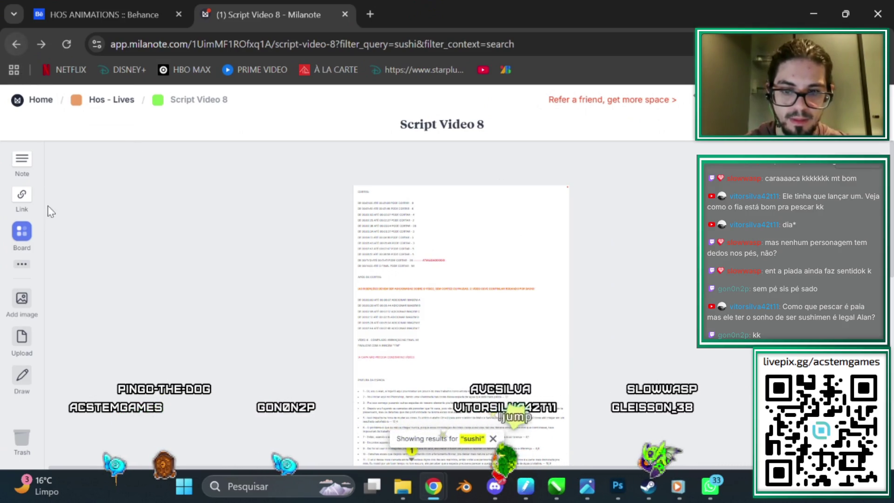
{"action": "left_click", "coordinate": [15, 45]}
{"action": "scroll", "coordinate": [358, 294], "scroll_direction": "down", "scroll_amount": 4}
{"action": "scroll", "coordinate": [395, 285], "scroll_direction": "up", "scroll_amount": 4}
{"action": "scroll", "coordinate": [478, 269], "scroll_direction": "up", "scroll_amount": 1}
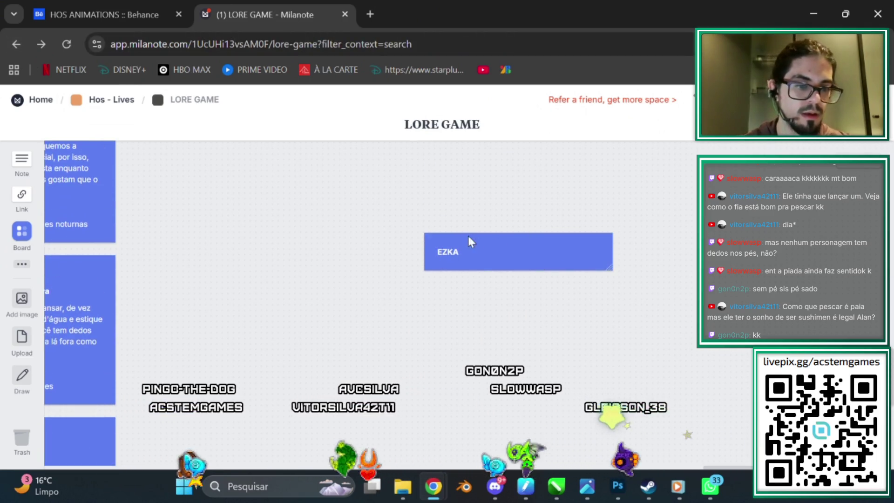
Step: Append ' - TUTORIAL' to the EZKA card so its title reads 'EZKA - TUTORIAL'
{"action": "left_click", "coordinate": [473, 253]}
{"action": "left_click", "coordinate": [473, 253]}
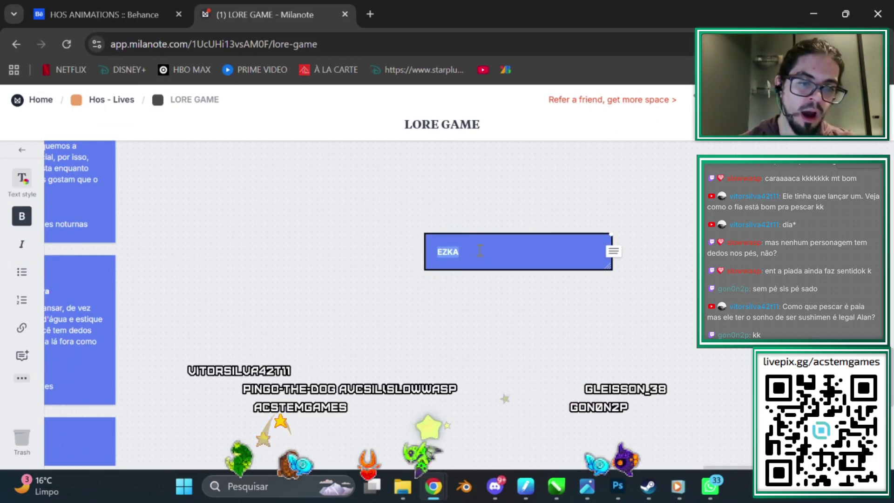
{"action": "left_click", "coordinate": [482, 250]}
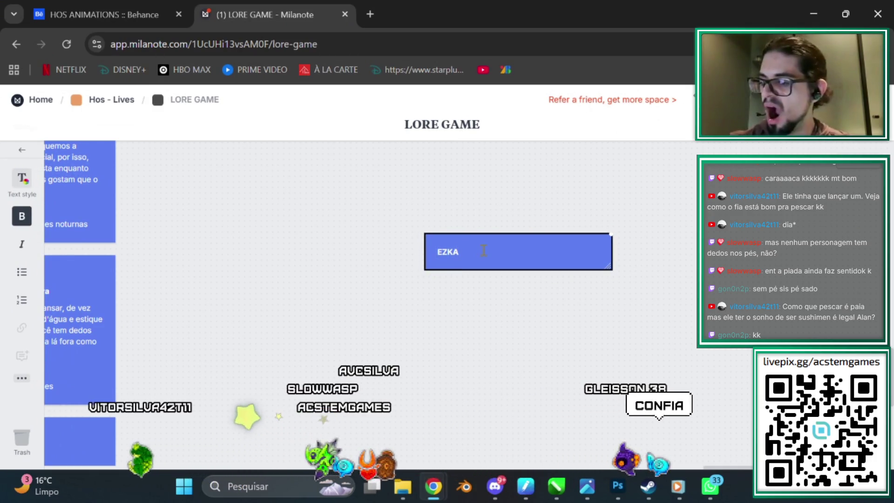
{"action": "type", "text": " - TUTORIAL"}
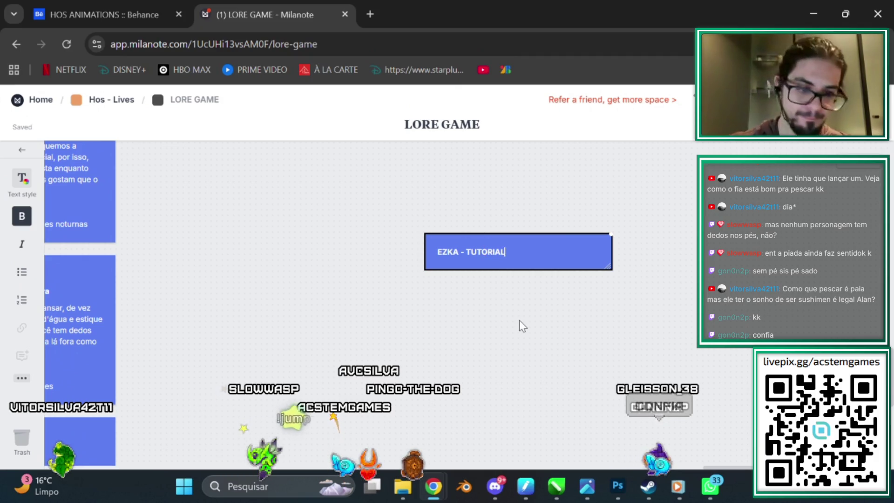
{"action": "left_click", "coordinate": [520, 321]}
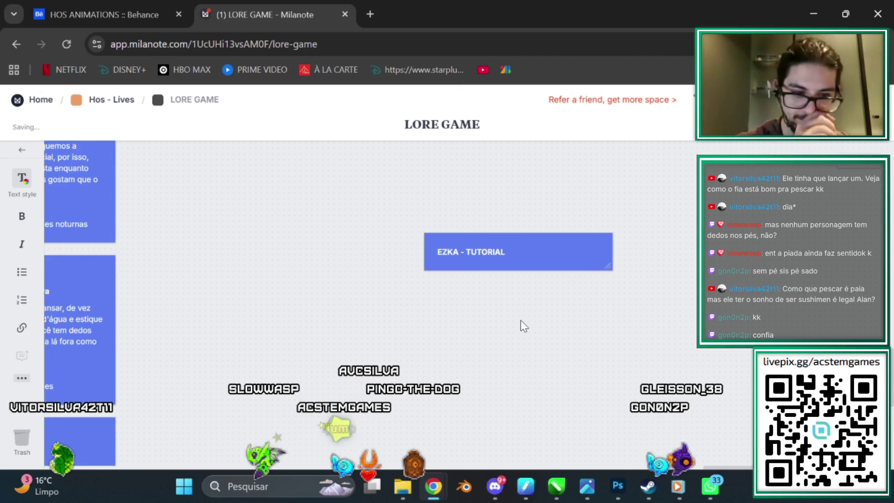
{"action": "left_click", "coordinate": [618, 487]}
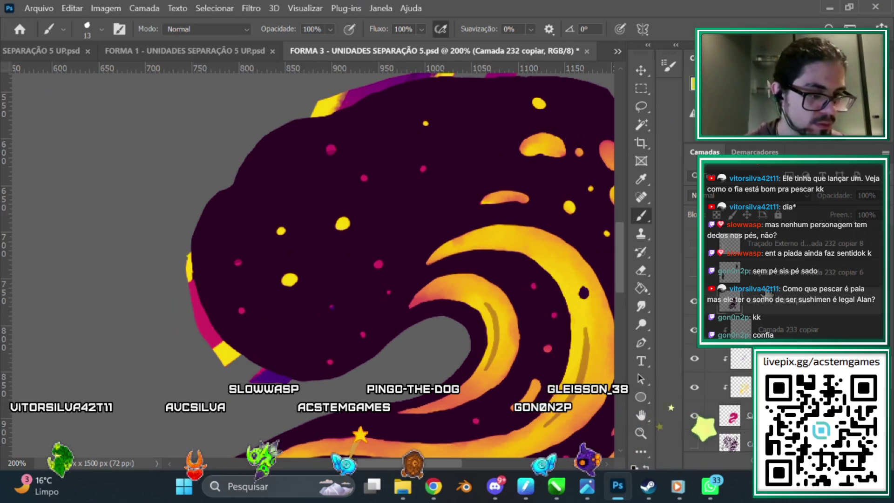
Step: Erase the purple patch along the shape's lower edge on layer Camada 229 copiar
{"action": "left_click", "coordinate": [729, 415]}
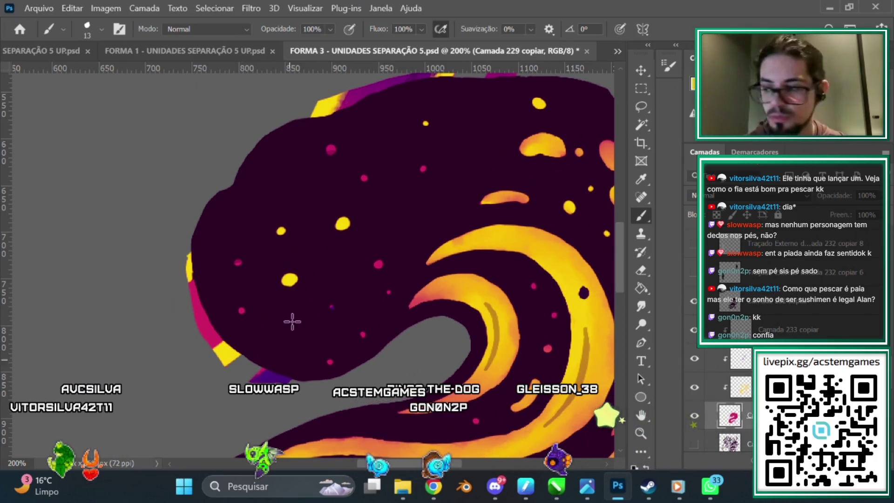
{"action": "left_click", "coordinate": [638, 272]}
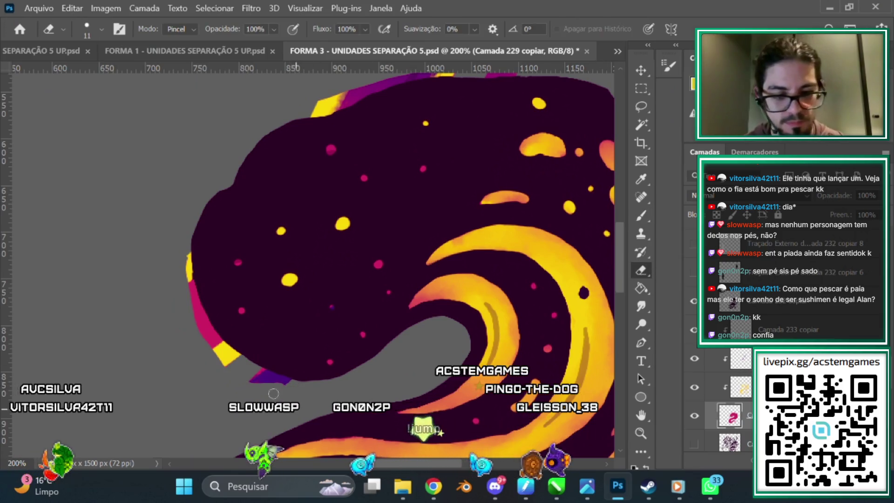
{"action": "mouse_move", "coordinate": [289, 378]}
{"action": "left_mouse_down"}
{"action": "mouse_move", "coordinate": [243, 375]}
{"action": "mouse_move", "coordinate": [196, 248]}
{"action": "left_mouse_up"}
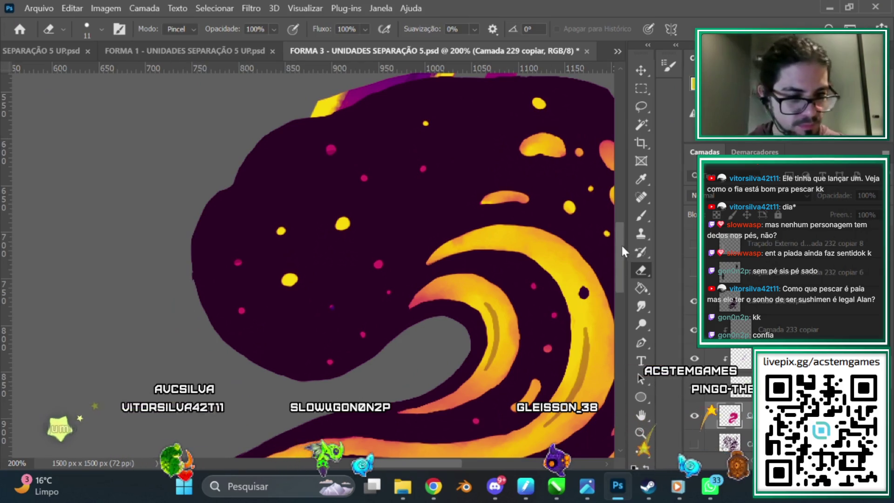
{"action": "scroll", "coordinate": [371, 223], "scroll_direction": "up", "scroll_amount": 5}
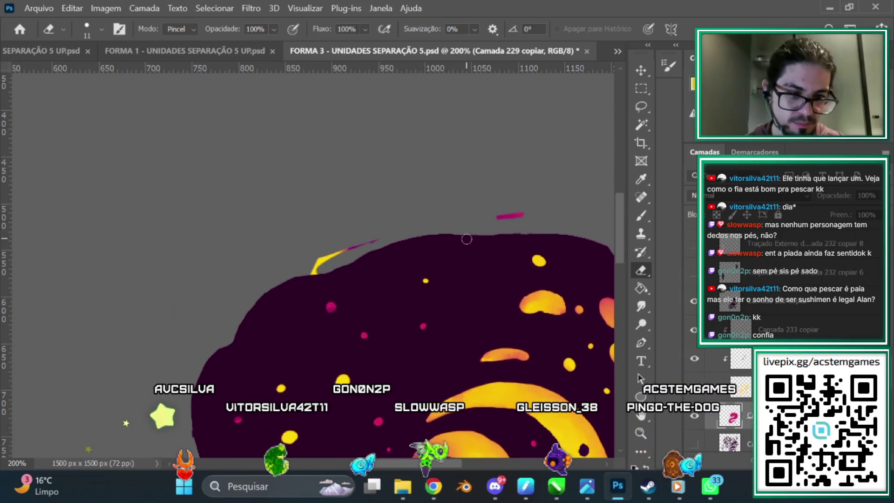
{"action": "scroll", "coordinate": [375, 212], "scroll_direction": "down", "scroll_amount": 4}
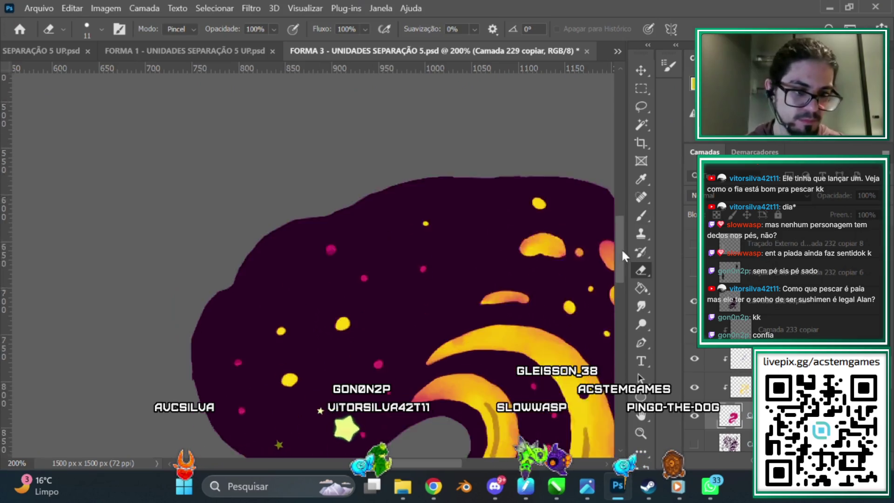
Step: Step through layers Camada 232 and 230 copiar, setting a layer's opacity to 30%
{"action": "left_click", "coordinate": [763, 316]}
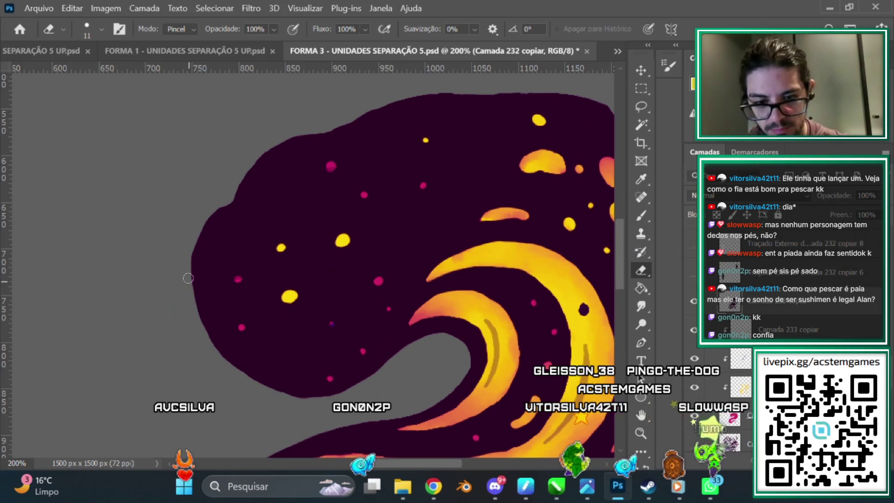
{"action": "scroll", "coordinate": [326, 260], "scroll_direction": "down", "scroll_amount": 3}
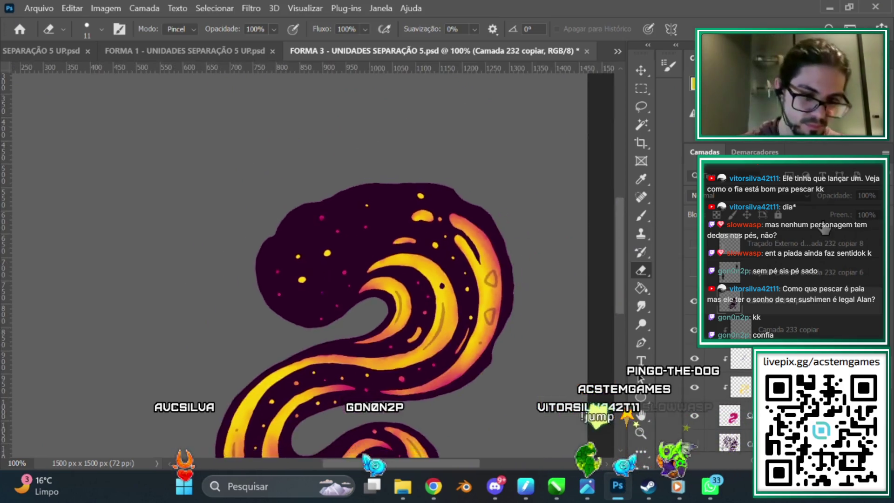
{"action": "scroll", "coordinate": [326, 260], "scroll_direction": "up", "scroll_amount": 3}
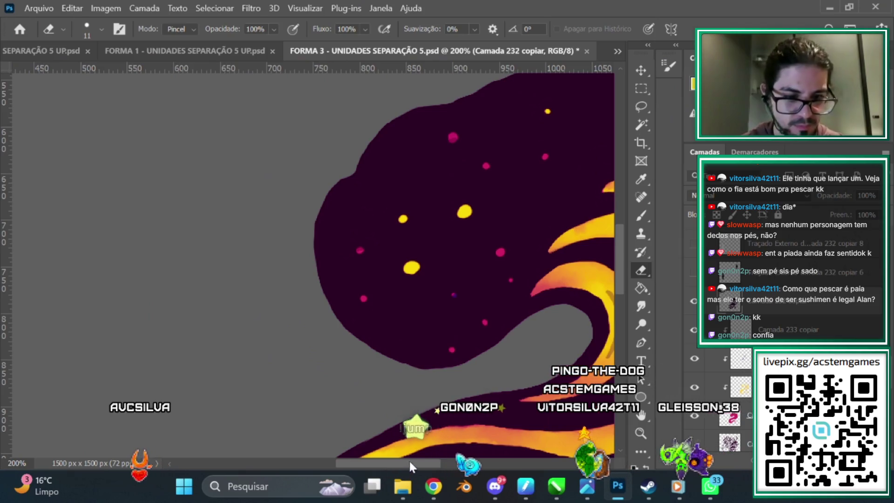
{"action": "scroll", "coordinate": [410, 466], "scroll_direction": "right", "scroll_amount": 5}
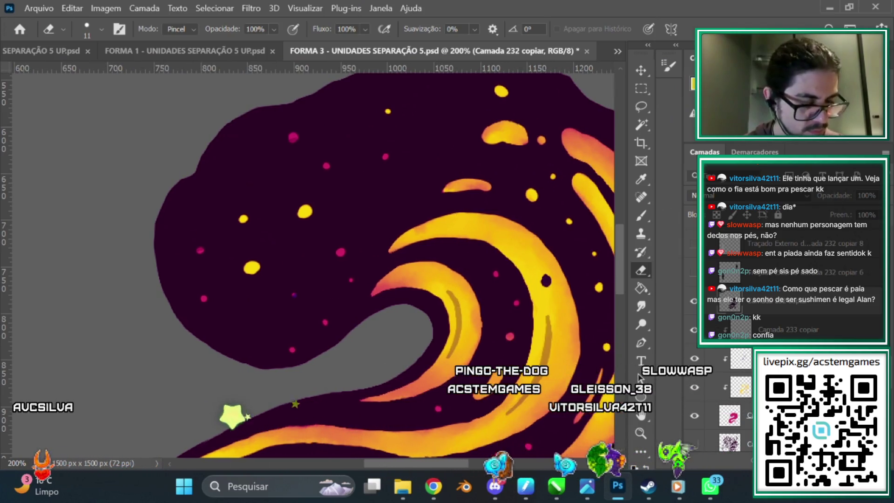
{"action": "key", "text": "alt+bracketleft"}
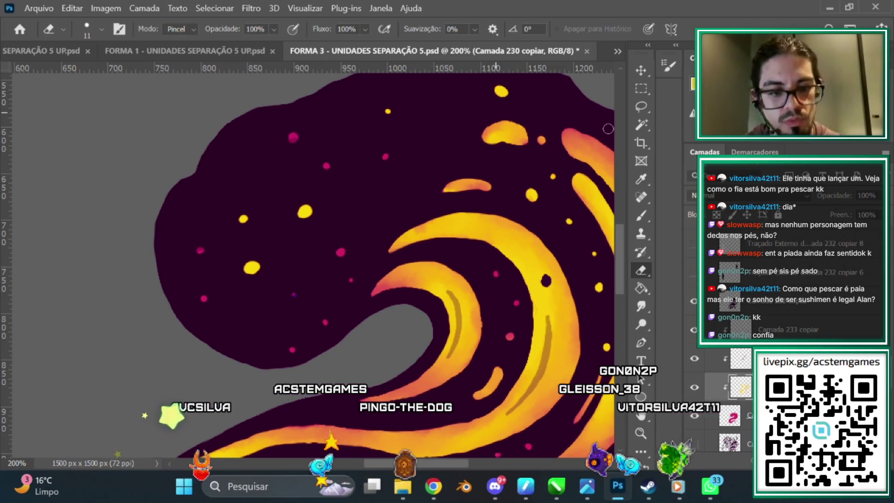
{"action": "left_click", "coordinate": [637, 215]}
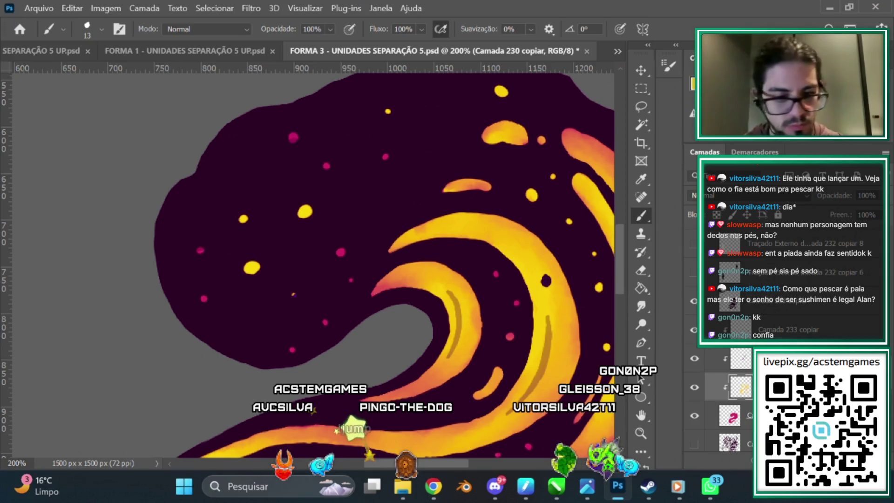
{"action": "key", "text": "ctrl+minus"}
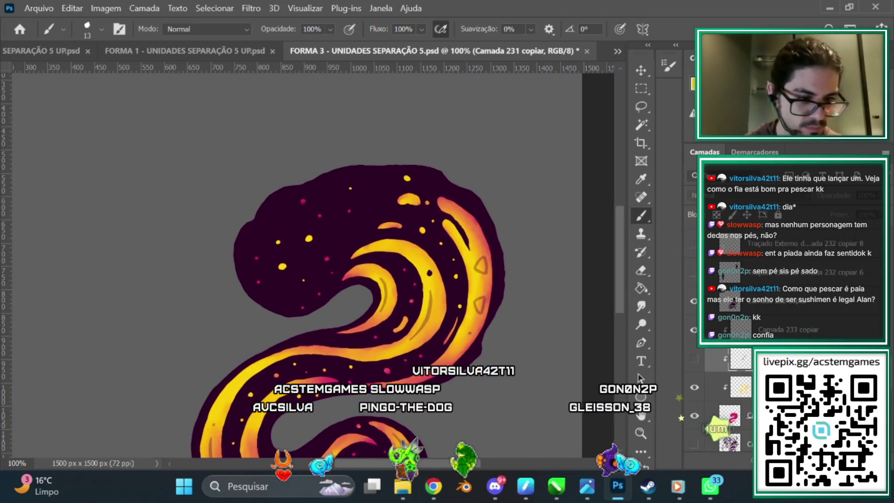
{"action": "key", "text": "alt+bracketleft"}
{"action": "key", "text": "ctrl+plus"}
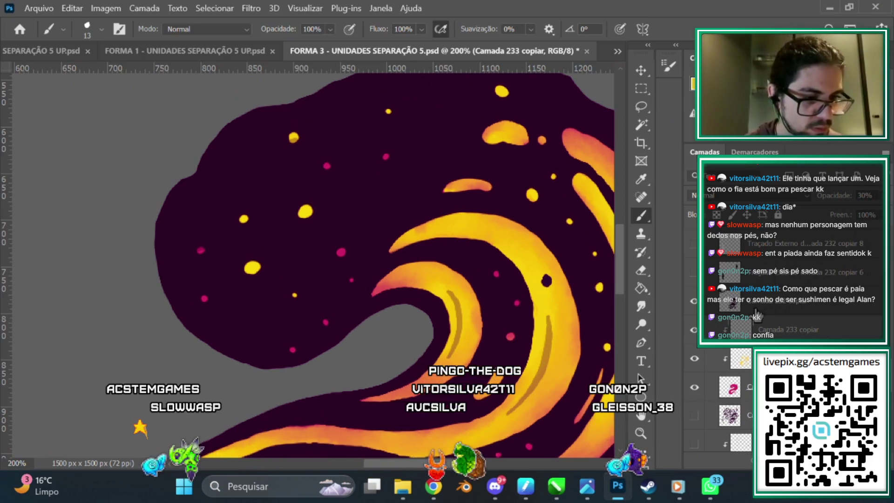
{"action": "key", "text": "alt+bracketright"}
{"action": "key", "text": "e"}
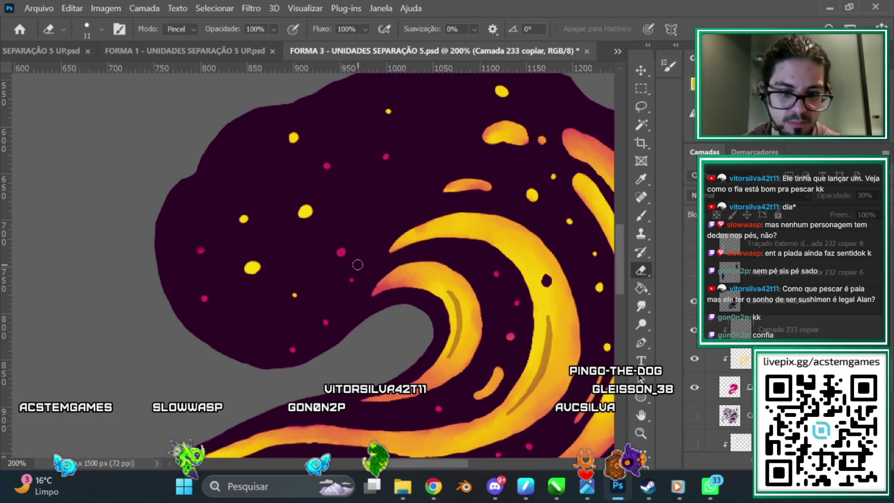
Step: Select Camada 232 copiar and sample a colour from the serpent painting with the Brush
{"action": "left_click", "coordinate": [742, 323]}
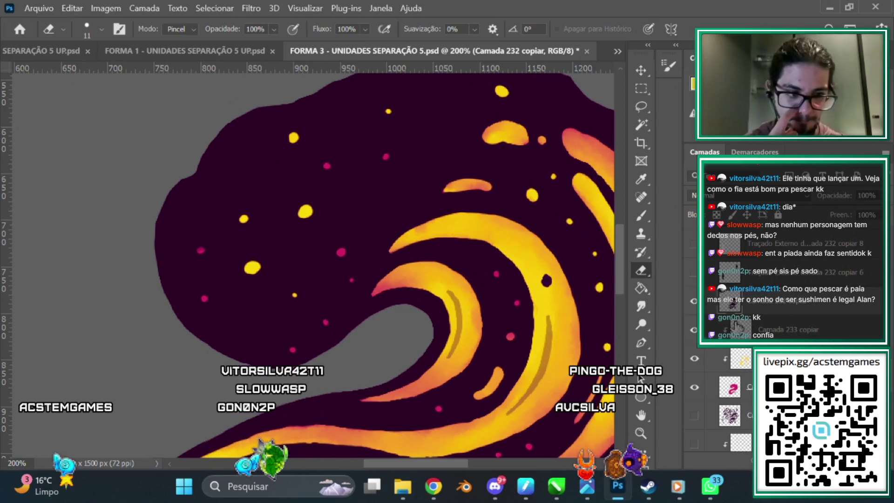
{"action": "left_click", "coordinate": [640, 215]}
{"action": "left_click", "coordinate": [368, 203], "text": "alt"}
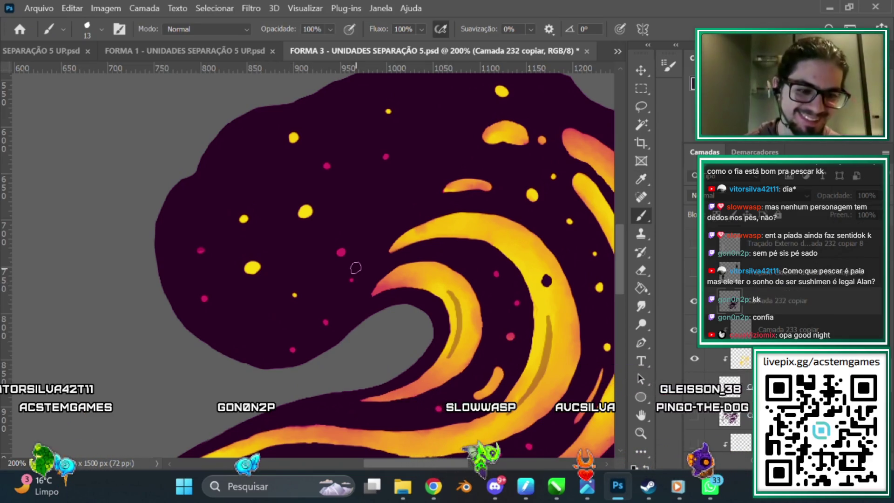
{"action": "scroll", "coordinate": [617, 256], "scroll_direction": "up", "scroll_amount": 2}
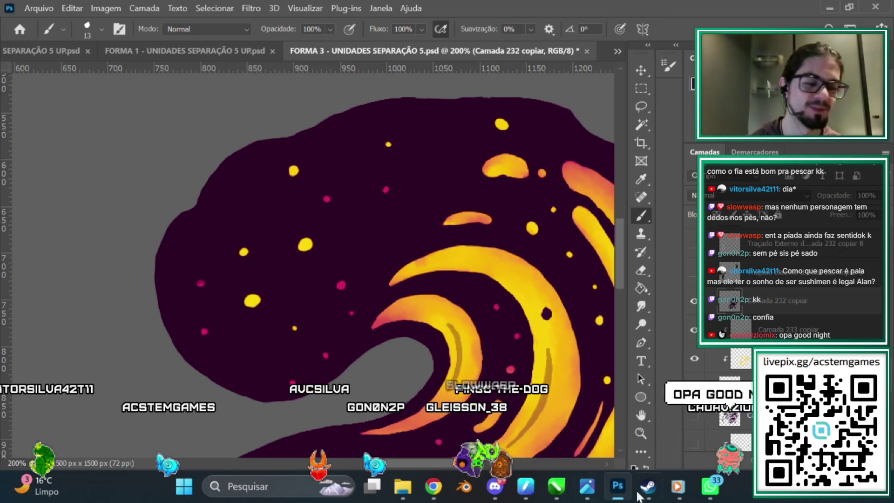
Step: Bring the LORE GAME board back and pan to the EZKA DEFAULT dialogue card
{"action": "mouse_move", "coordinate": [432, 494]}
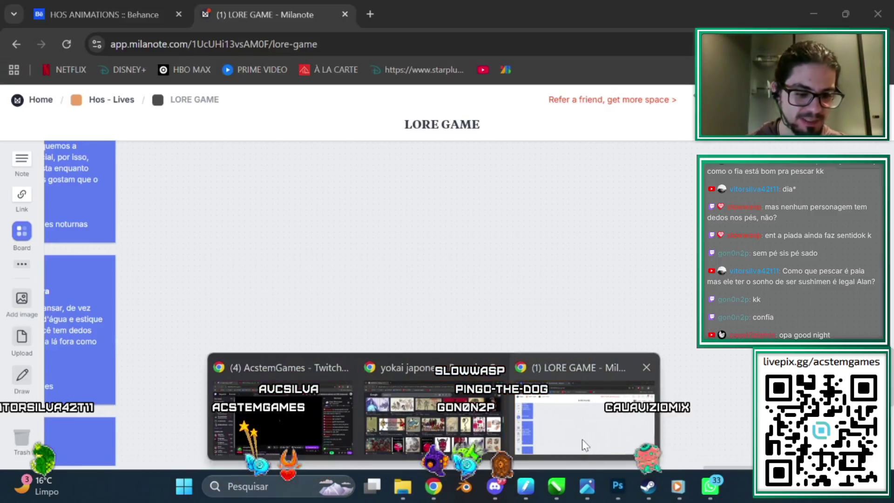
{"action": "left_click", "coordinate": [582, 440]}
{"action": "scroll", "coordinate": [378, 196], "scroll_direction": "down", "scroll_amount": 5}
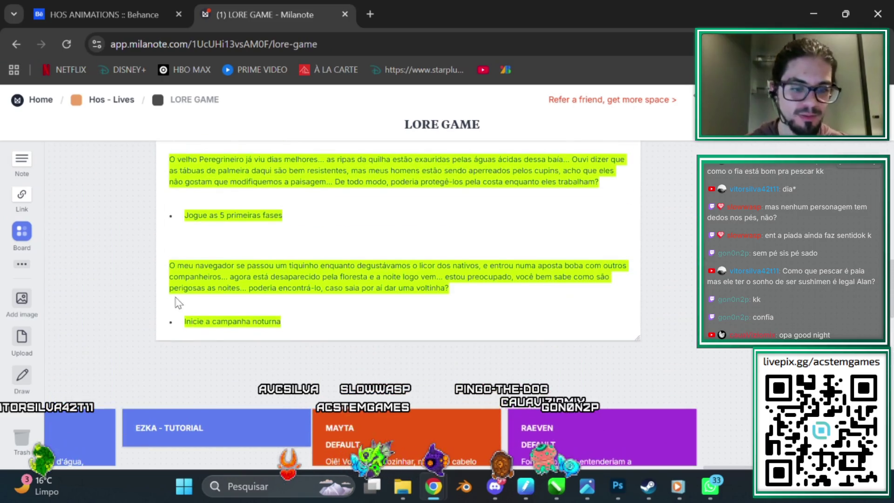
{"action": "scroll", "coordinate": [512, 326], "scroll_direction": "down", "scroll_amount": 5}
{"action": "scroll", "coordinate": [409, 335], "scroll_direction": "up", "scroll_amount": 5}
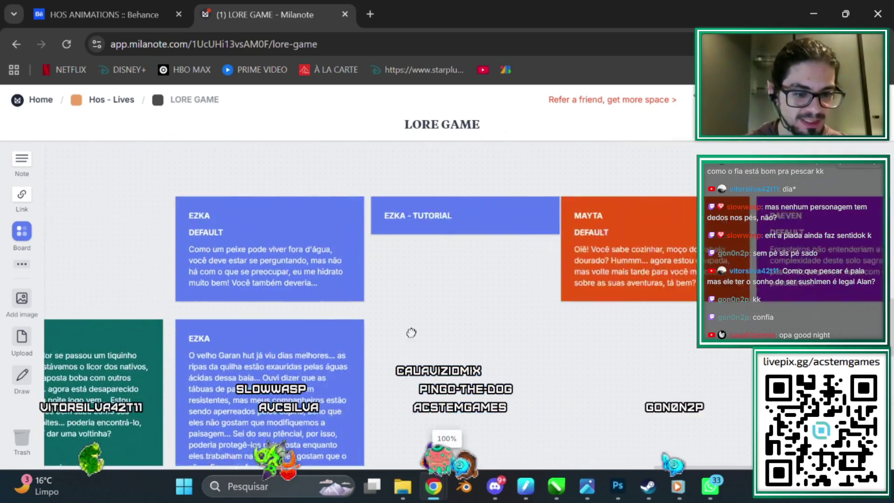
{"action": "scroll", "coordinate": [375, 326], "scroll_direction": "right", "scroll_amount": 3}
{"action": "scroll", "coordinate": [484, 350], "scroll_direction": "left", "scroll_amount": 2}
{"action": "scroll", "coordinate": [309, 339], "scroll_direction": "right", "scroll_amount": 3}
{"action": "scroll", "coordinate": [351, 345], "scroll_direction": "right", "scroll_amount": 4}
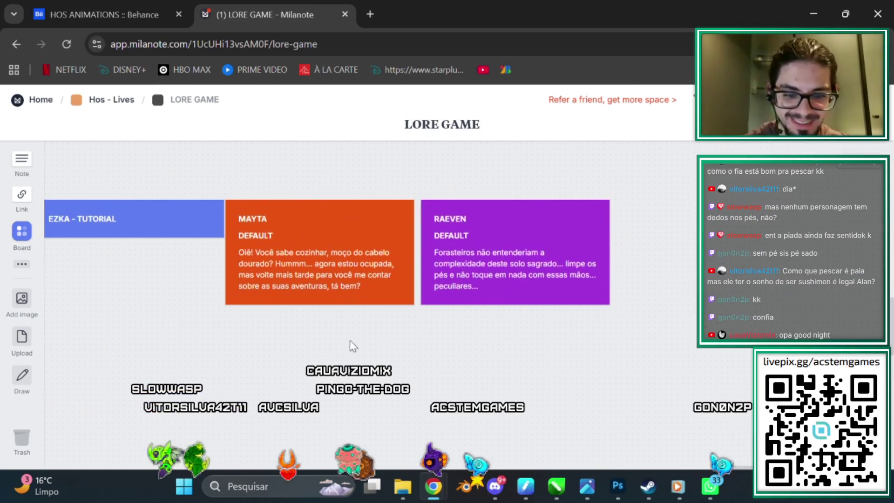
{"action": "scroll", "coordinate": [465, 354], "scroll_direction": "left", "scroll_amount": 5}
{"action": "scroll", "coordinate": [466, 354], "scroll_direction": "up", "scroll_amount": 2}
{"action": "scroll", "coordinate": [512, 375], "scroll_direction": "right", "scroll_amount": 3}
{"action": "scroll", "coordinate": [366, 343], "scroll_direction": "up", "scroll_amount": 2}
{"action": "scroll", "coordinate": [367, 343], "scroll_direction": "left", "scroll_amount": 3}
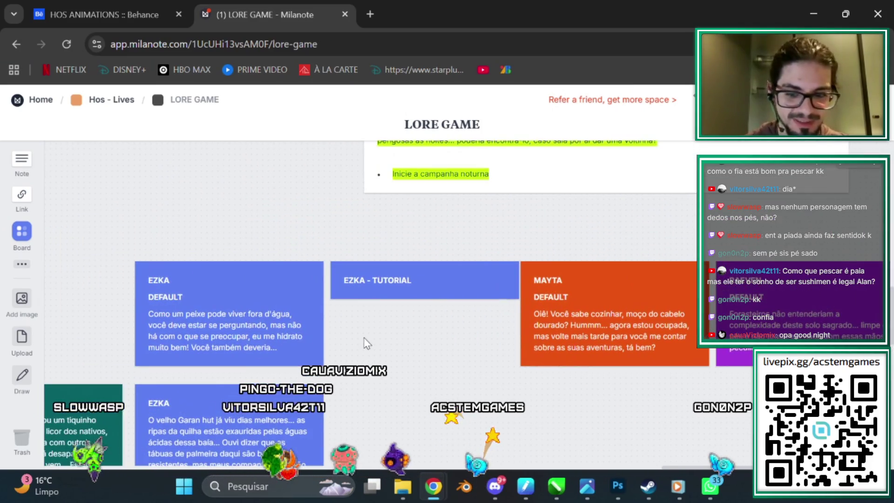
Step: Duplicate the EZKA DEFAULT card and place the copy in open space on the board
{"action": "left_click", "coordinate": [253, 296]}
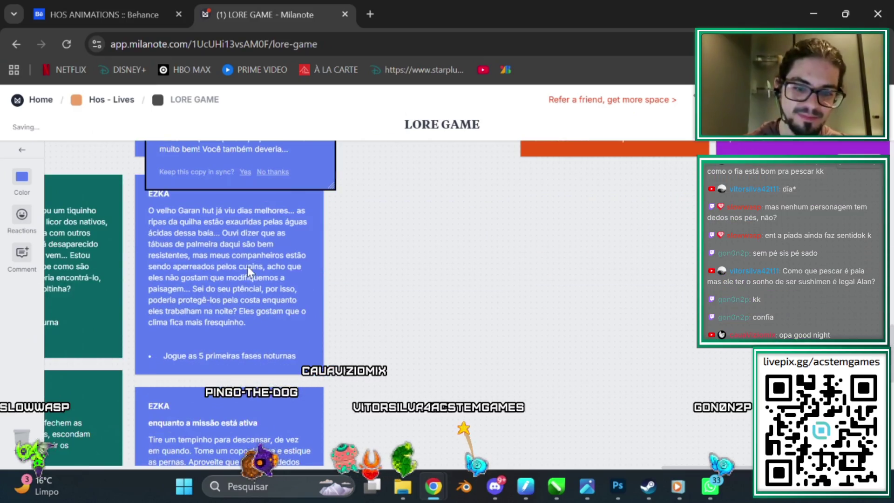
{"action": "scroll", "coordinate": [637, 350], "scroll_direction": "down", "scroll_amount": 5}
{"action": "left_click_drag", "start_coordinate": [541, 287], "coordinate": [537, 284]}
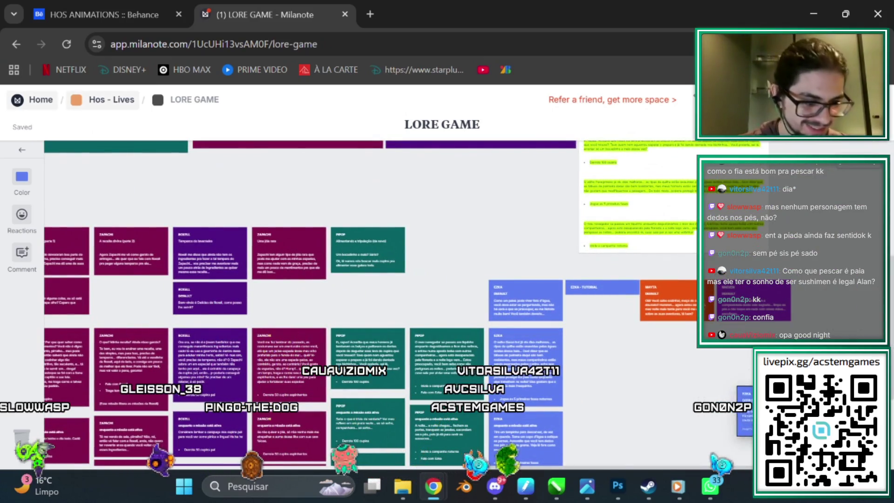
{"action": "scroll", "coordinate": [605, 303], "scroll_direction": "up", "scroll_amount": 5}
{"action": "left_click_drag", "start_coordinate": [635, 312], "coordinate": [603, 255]}
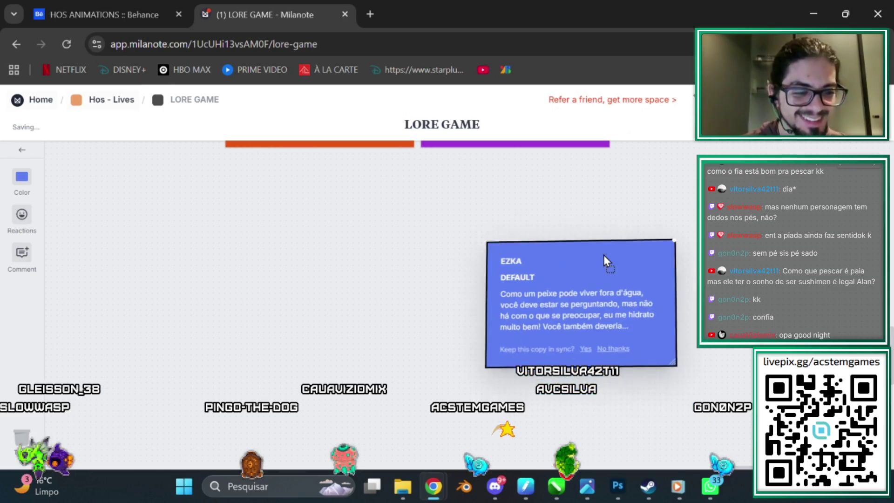
{"action": "scroll", "coordinate": [600, 258], "scroll_direction": "right", "scroll_amount": 5}
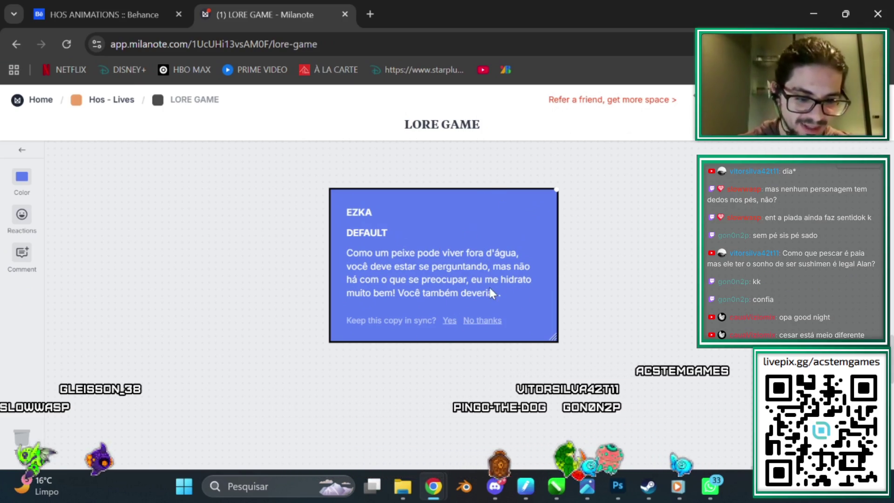
Step: Replace the copied card's text with 'EM UMA PR NPC TESA COM O EZKA SOBRE O SUSHIMAN'
{"action": "left_click", "coordinate": [503, 293]}
{"action": "left_click_drag", "start_coordinate": [512, 280], "coordinate": [436, 278]}
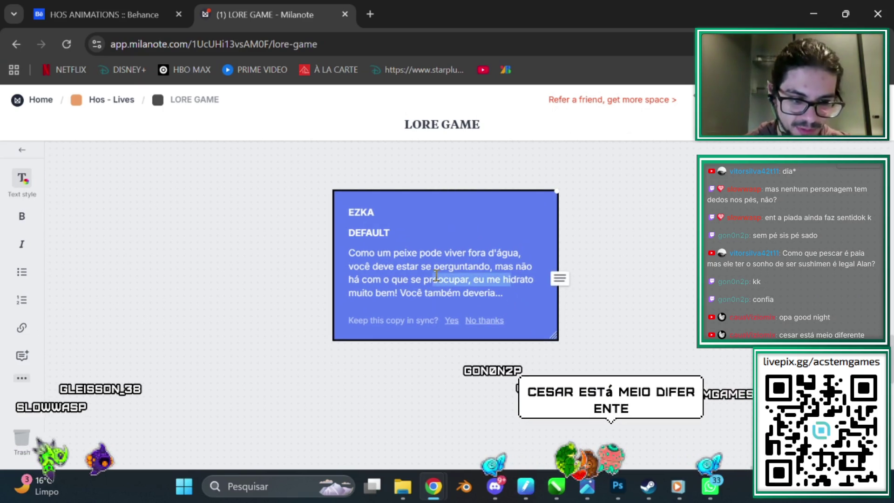
{"action": "left_click_drag", "start_coordinate": [522, 294], "coordinate": [350, 253]}
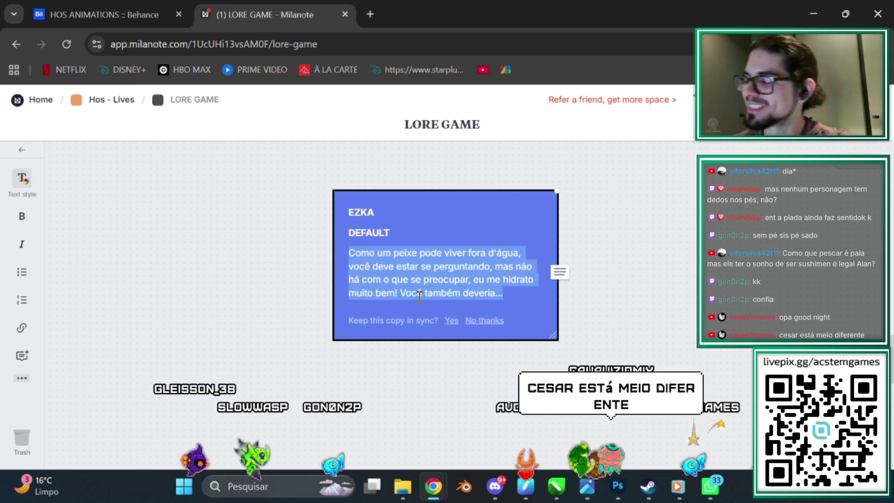
{"action": "type", "text": "EM UM"}
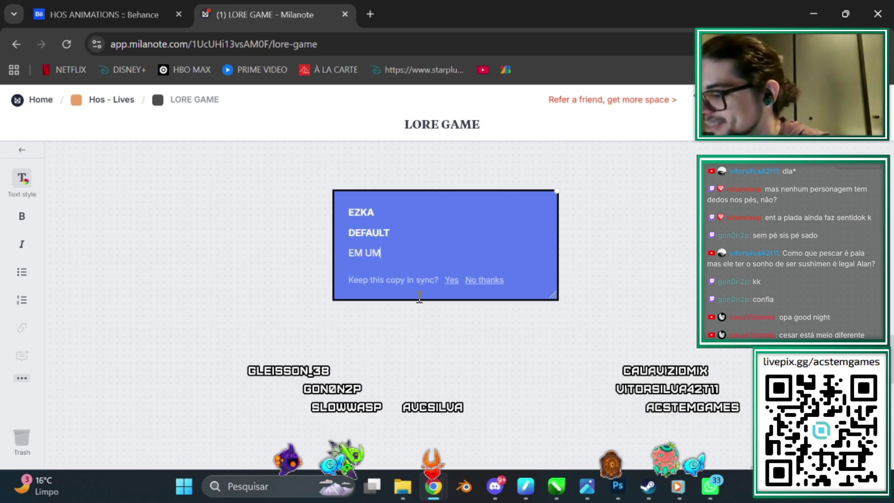
{"action": "type", "text": "A IL"}
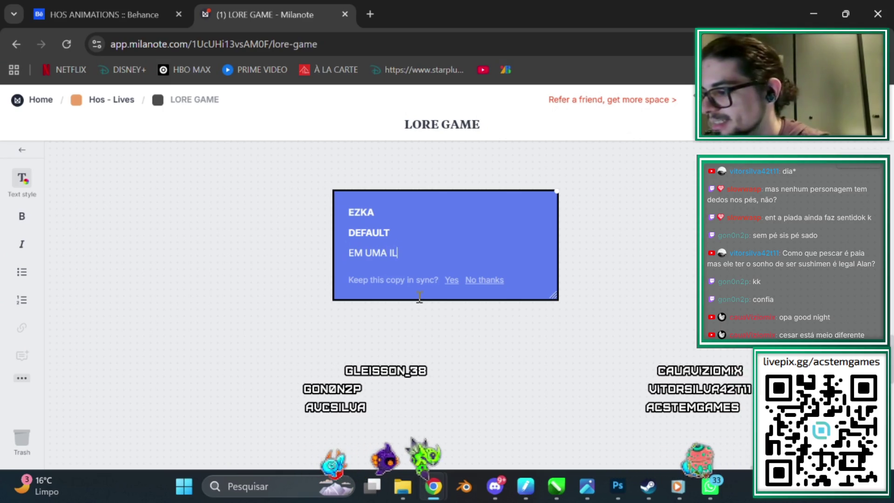
{"action": "type", "text": "HA PRECISA TER UM"}
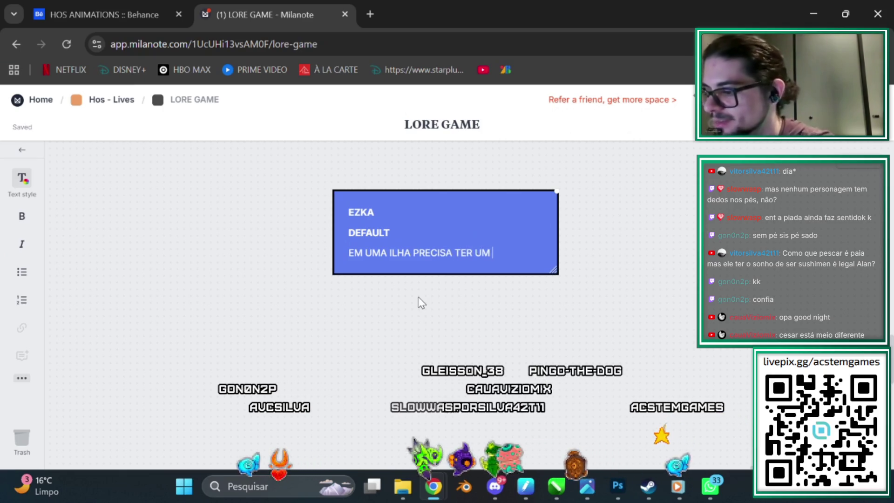
{"action": "type", "text": " N"}
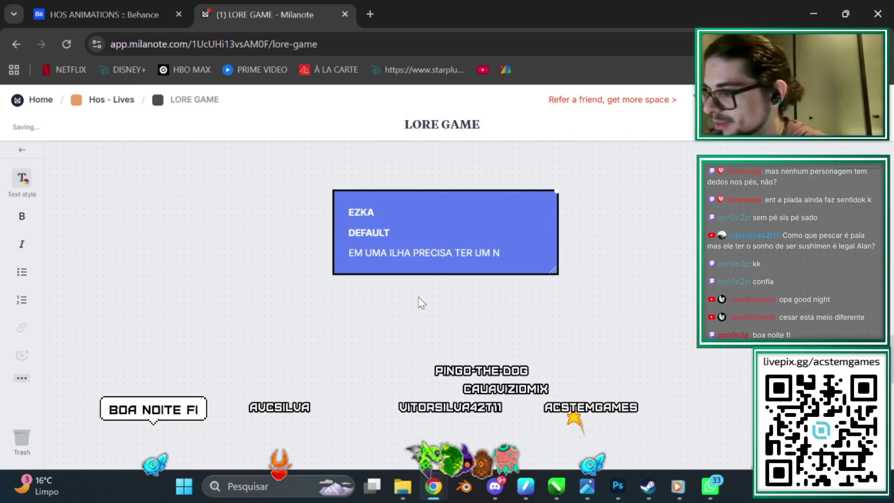
{"action": "type", "text": "PC Q"}
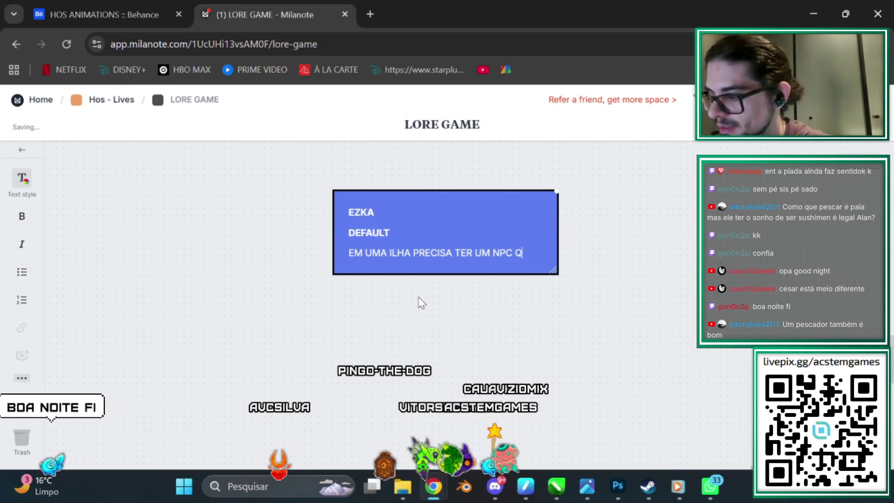
{"action": "type", "text": "UE TEM UMA"}
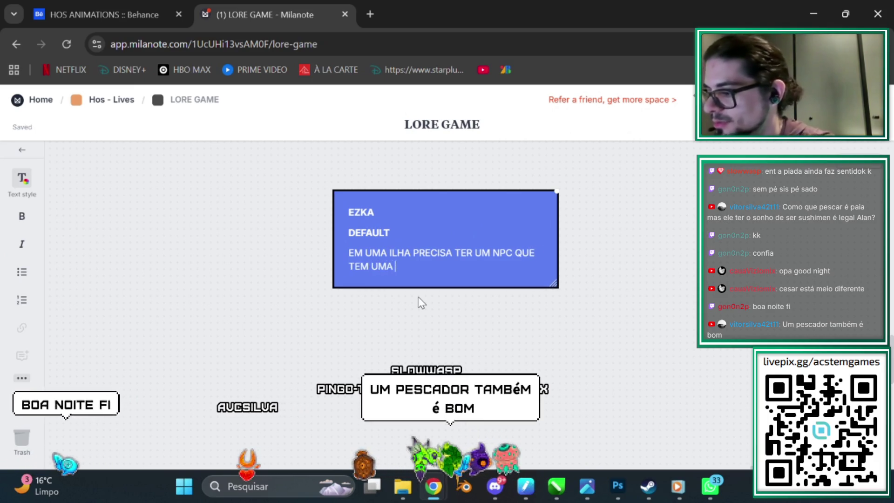
{"action": "type", "text": "SA COM O EZKA "}
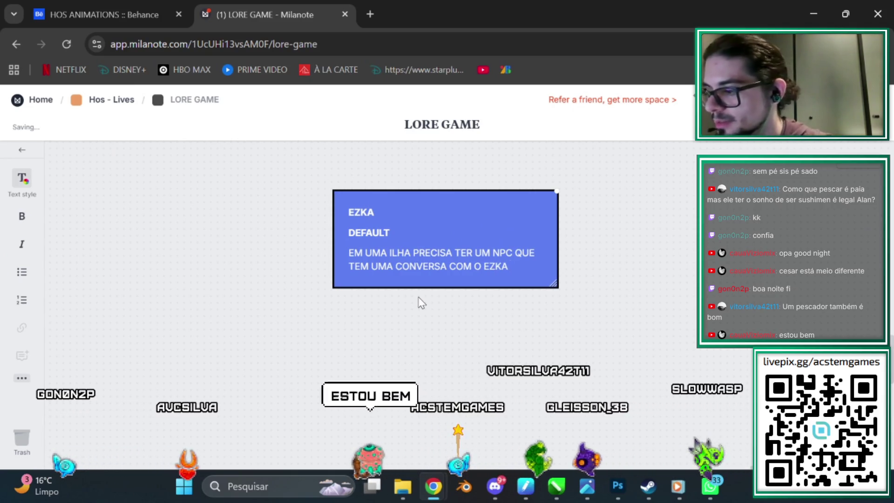
{"action": "type", "text": "SOBRE"}
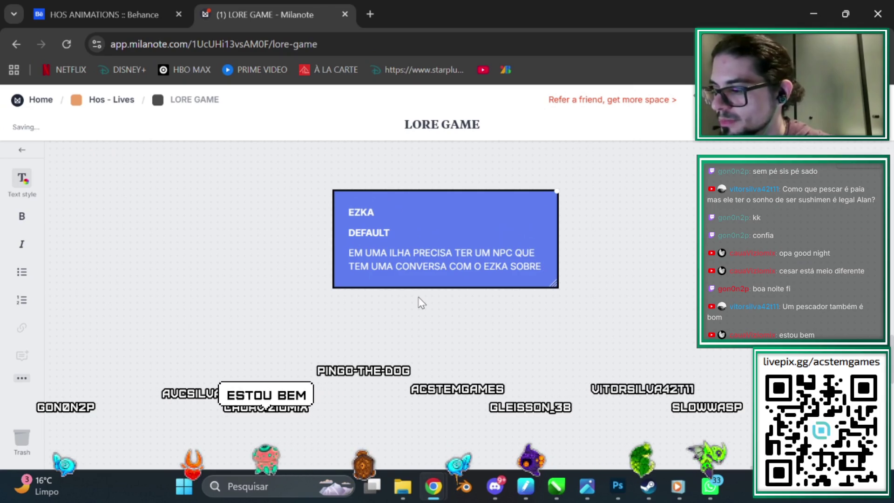
{"action": "type", "text": " O SONHO DE SE"}
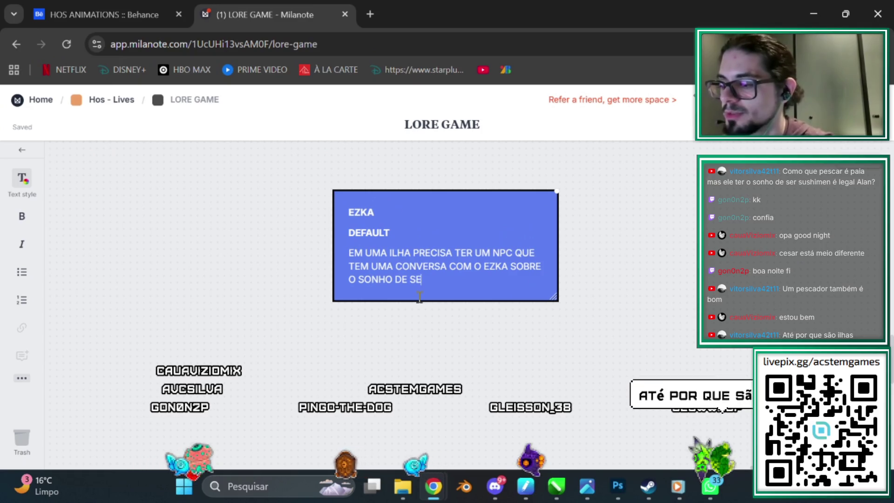
{"action": "type", "text": "R UM SUSH"}
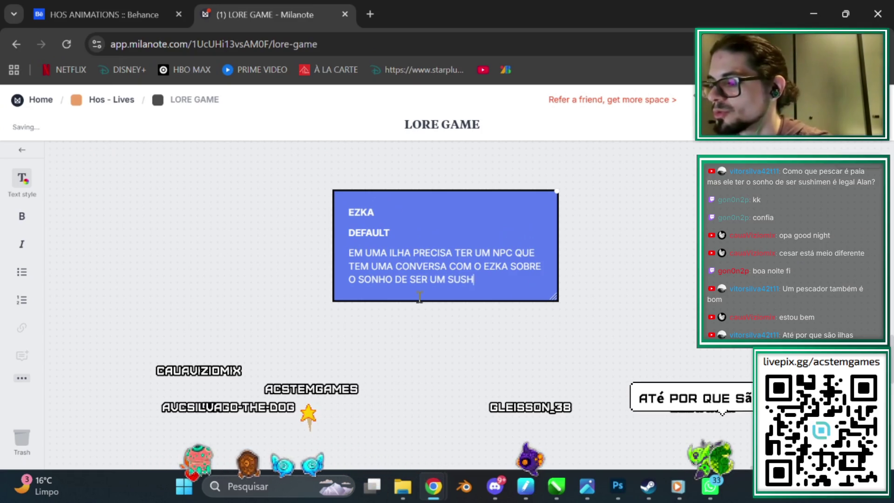
{"action": "type", "text": "I MAN"}
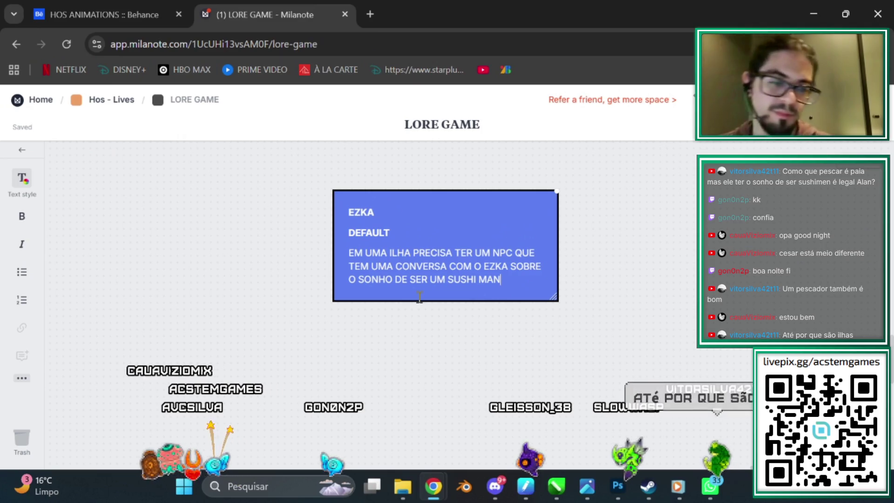
{"action": "key", "text": "Left"}
{"action": "key", "text": "Left"}
{"action": "key", "text": "Left"}
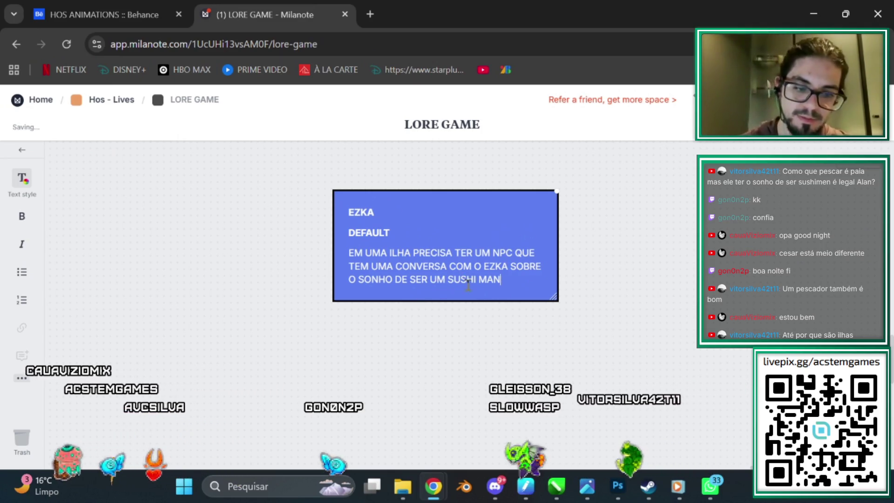
{"action": "key", "text": "Delete"}
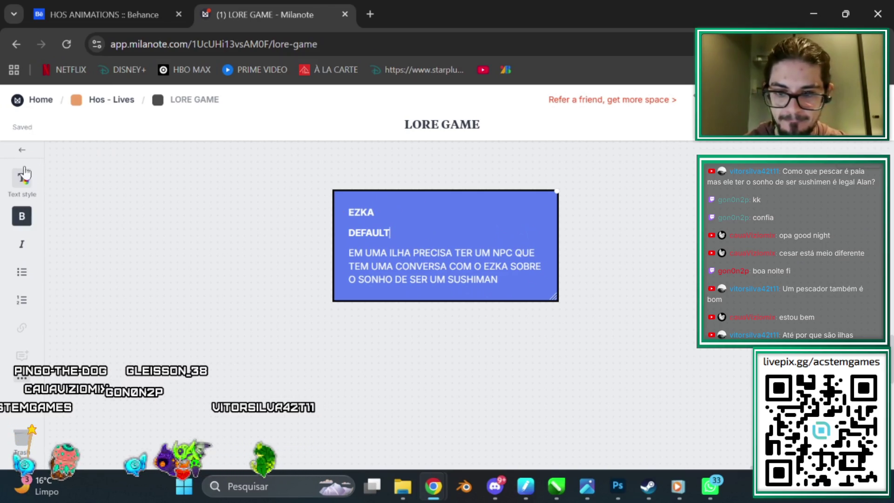
Step: Turn the EZKA note card red
{"action": "left_click", "coordinate": [21, 151]}
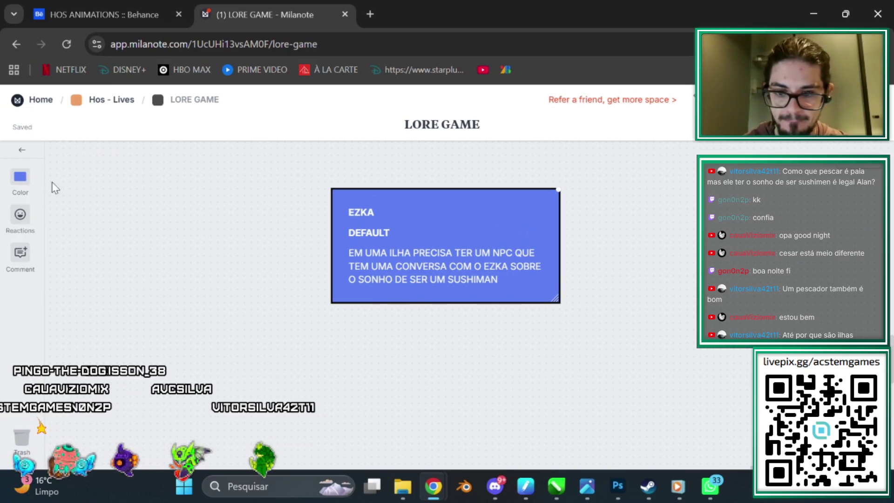
{"action": "left_click", "coordinate": [21, 179]}
{"action": "left_click", "coordinate": [97, 213]}
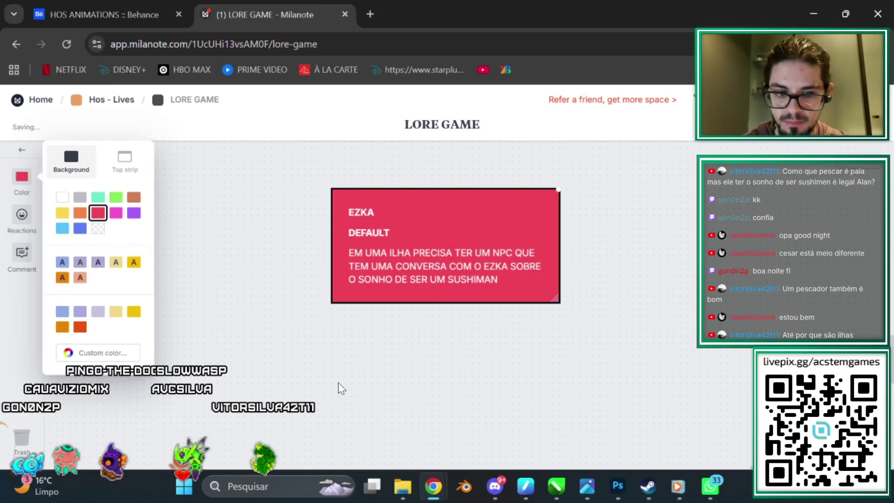
{"action": "left_click", "coordinate": [223, 251]}
{"action": "scroll", "coordinate": [401, 279], "scroll_direction": "up", "scroll_amount": 3}
Step: Delete the DEFAULT line from the red EZKA card
{"action": "left_click", "coordinate": [409, 303]}
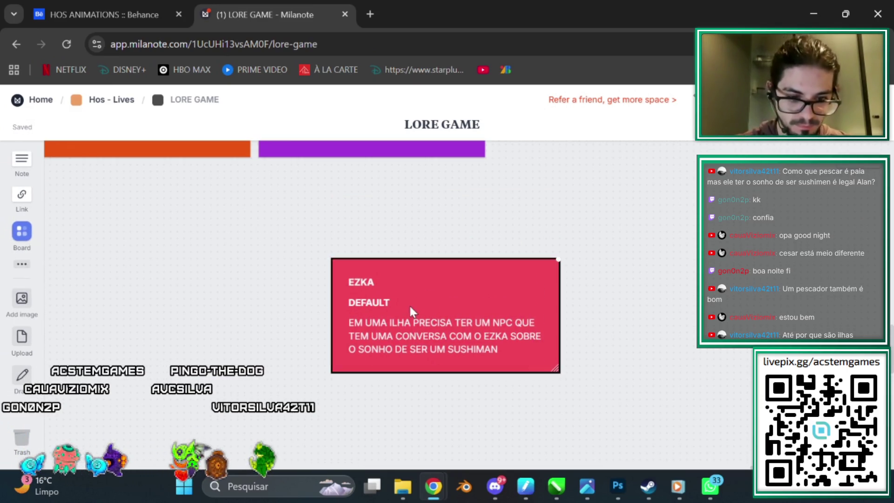
{"action": "left_click_drag", "start_coordinate": [409, 304], "coordinate": [344, 301]}
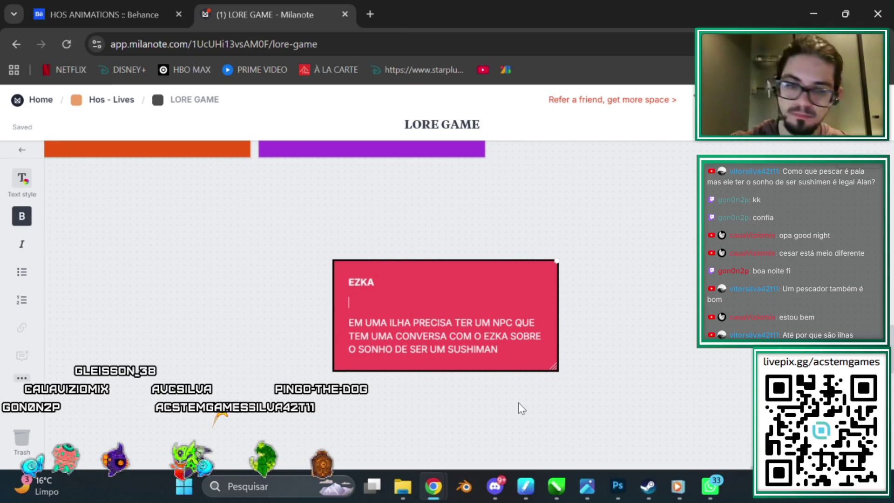
{"action": "key", "text": "BackSpace"}
{"action": "left_click", "coordinate": [231, 232]}
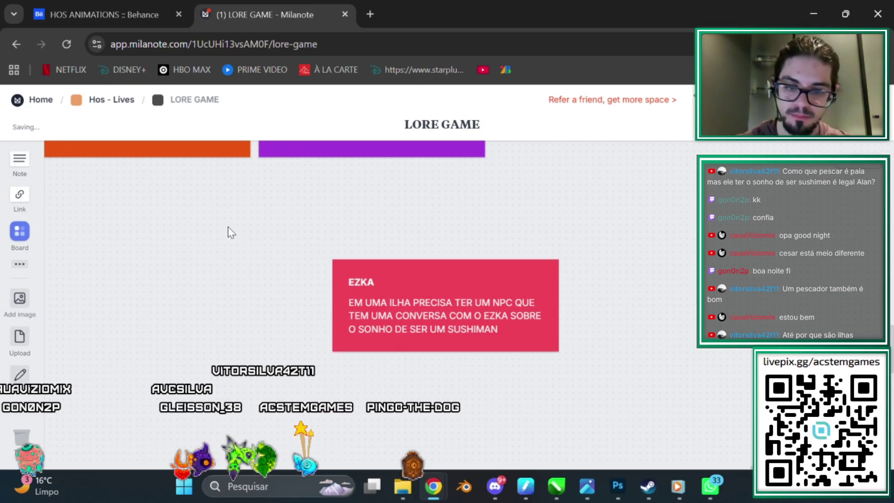
Step: Move the red EZKA card beside the other story cards, above the blue EZKA cards
{"action": "scroll", "coordinate": [388, 319], "scroll_direction": "down", "scroll_amount": 5}
{"action": "scroll", "coordinate": [608, 364], "scroll_direction": "down", "scroll_amount": 2}
{"action": "scroll", "coordinate": [652, 345], "scroll_direction": "up", "scroll_amount": 2}
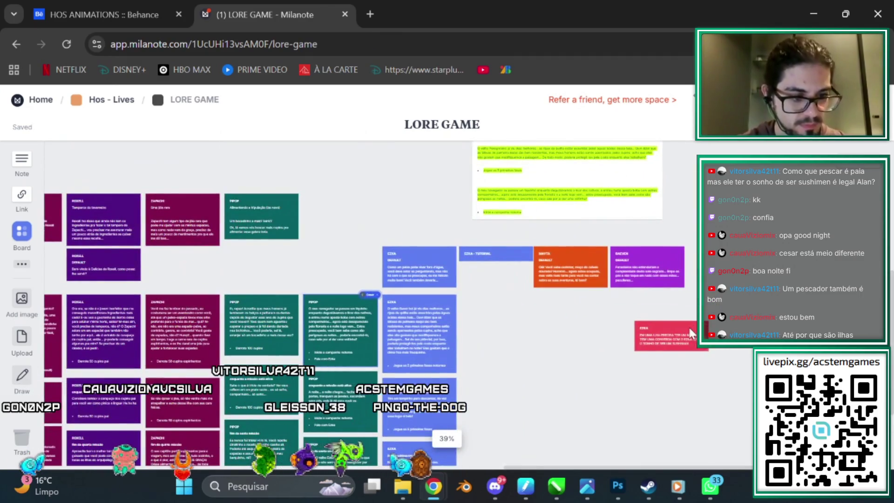
{"action": "left_click_drag", "start_coordinate": [691, 333], "coordinate": [225, 167]}
{"action": "scroll", "coordinate": [469, 239], "scroll_direction": "up", "scroll_amount": 3}
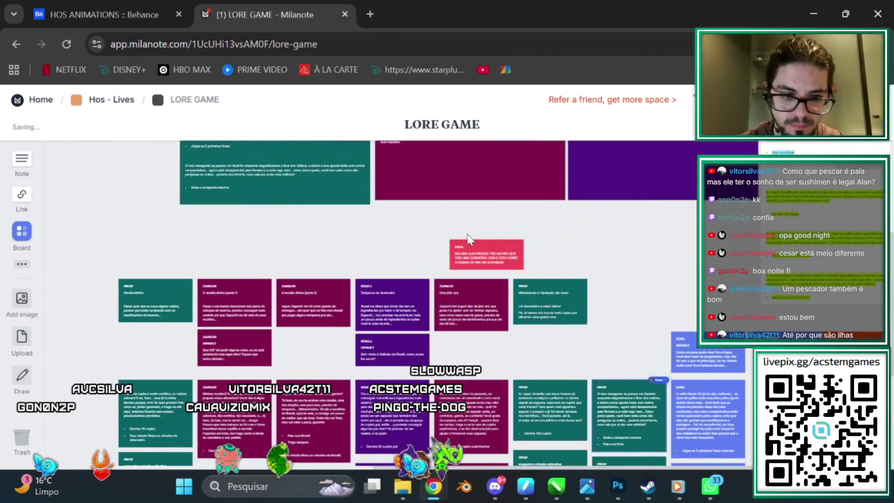
{"action": "left_click_drag", "start_coordinate": [484, 247], "coordinate": [385, 242]}
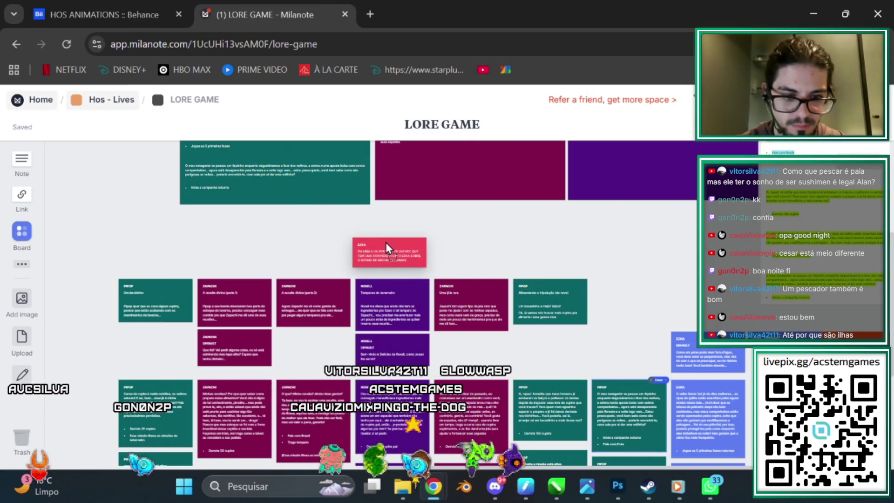
{"action": "scroll", "coordinate": [593, 388], "scroll_direction": "right", "scroll_amount": 5}
{"action": "scroll", "coordinate": [593, 388], "scroll_direction": "down", "scroll_amount": 2}
{"action": "scroll", "coordinate": [582, 368], "scroll_direction": "right", "scroll_amount": 2}
{"action": "scroll", "coordinate": [218, 203], "scroll_direction": "left", "scroll_amount": 4}
{"action": "scroll", "coordinate": [217, 203], "scroll_direction": "down", "scroll_amount": 1}
{"action": "mouse_move", "coordinate": [149, 182]}
{"action": "left_mouse_down"}
{"action": "mouse_move", "coordinate": [471, 228]}
{"action": "mouse_move", "coordinate": [466, 235]}
{"action": "left_mouse_up"}
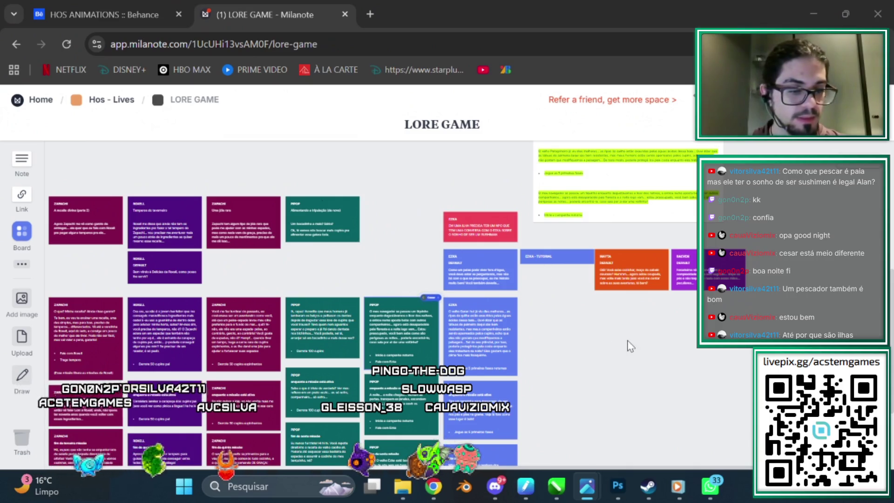
Step: Scroll down the LORE GAME board to view the EZKA mission card columns
{"action": "scroll", "coordinate": [631, 348], "scroll_direction": "down", "scroll_amount": 3}
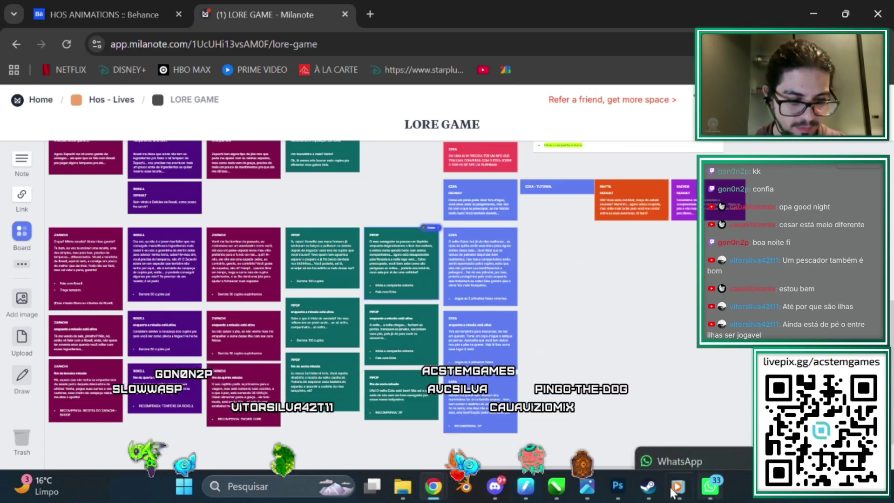
{"action": "mouse_move", "coordinate": [424, 486]}
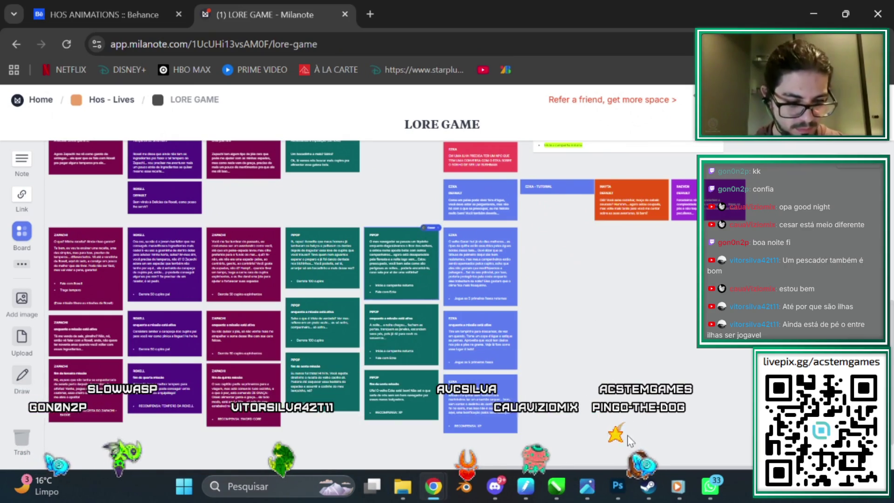
Step: In Photoshop, select the Camada 230 copiar layer and sample the yellow of the serpent's spots
{"action": "left_click", "coordinate": [618, 486]}
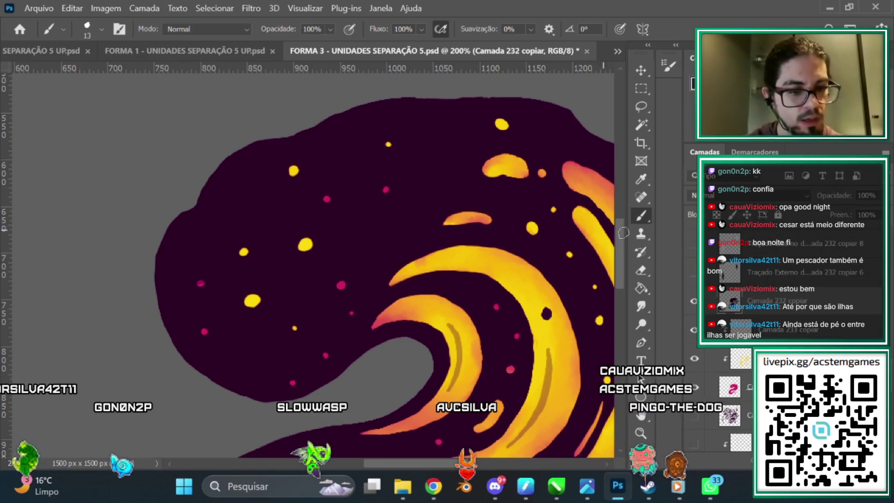
{"action": "scroll", "coordinate": [619, 228], "scroll_direction": "up", "scroll_amount": 2}
{"action": "scroll", "coordinate": [618, 225], "scroll_direction": "down", "scroll_amount": 1}
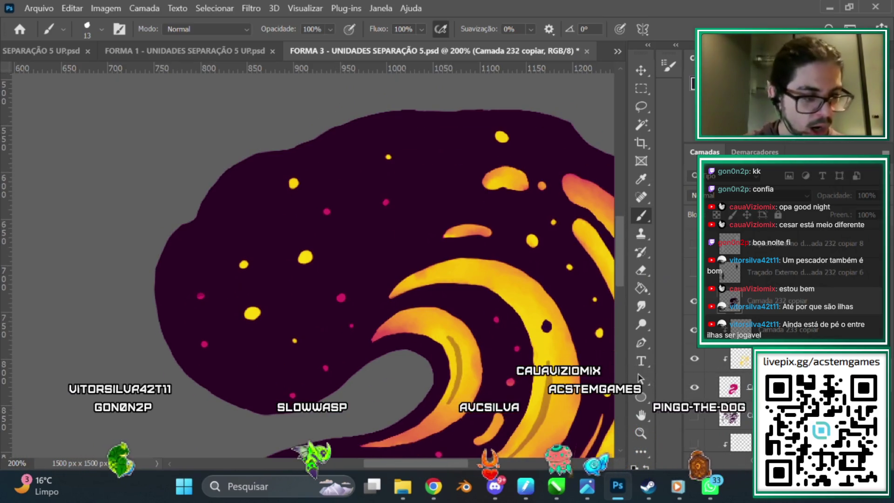
{"action": "key", "text": "e"}
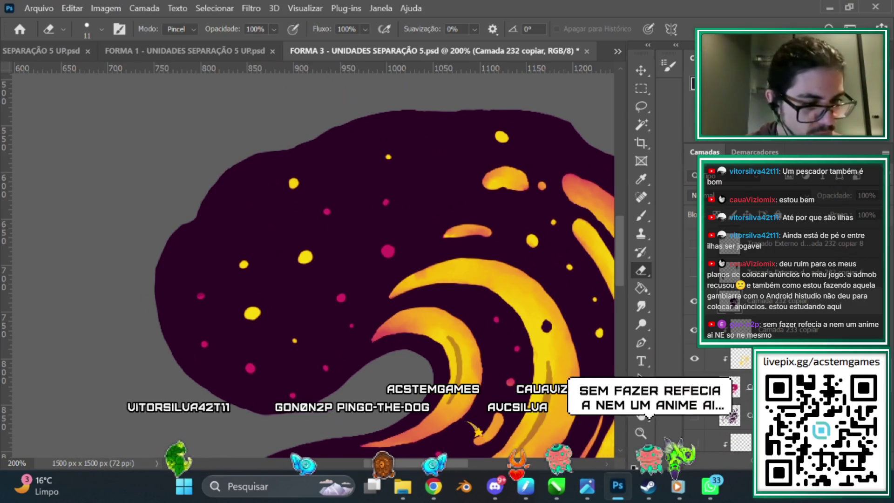
{"action": "left_click", "coordinate": [740, 359]}
{"action": "key", "text": "b"}
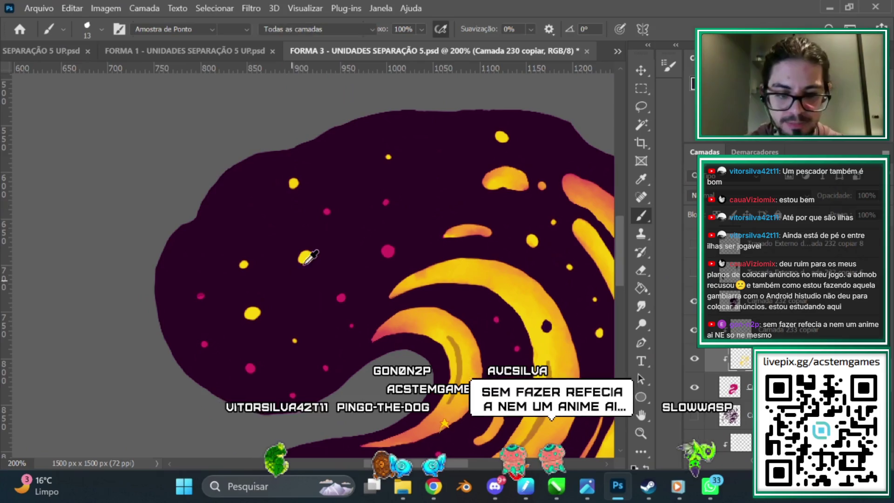
{"action": "left_click", "coordinate": [305, 263], "text": "alt"}
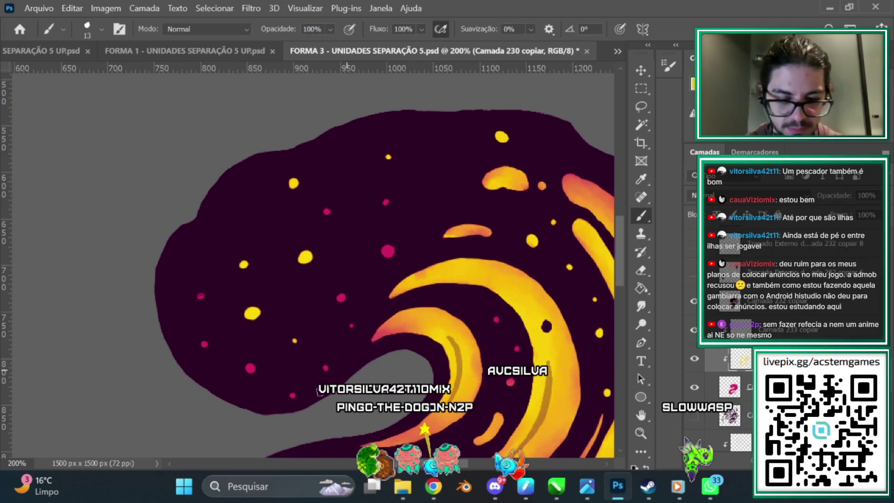
Step: Zoom out to 66.7% and open Hue/Saturation on layer Camada 232 copiar 6
{"action": "key", "text": "ctrl+minus"}
{"action": "key", "text": "ctrl+minus"}
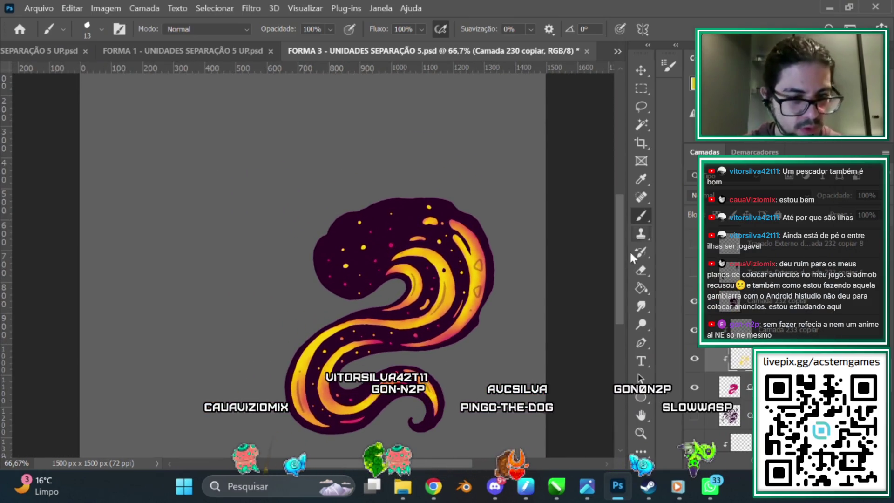
{"action": "scroll", "coordinate": [630, 251], "scroll_direction": "down", "scroll_amount": 2}
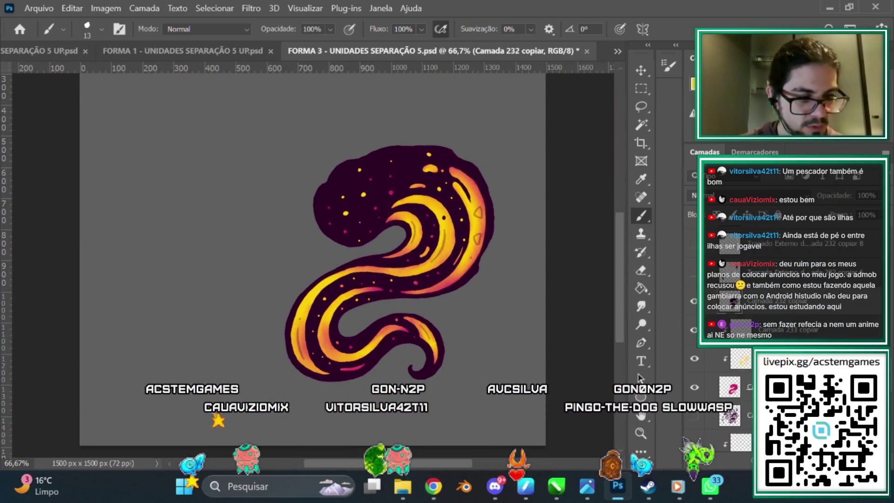
{"action": "left_click", "coordinate": [806, 336], "text": "ctrl"}
{"action": "scroll", "coordinate": [890, 374], "scroll_direction": "down", "scroll_amount": 3}
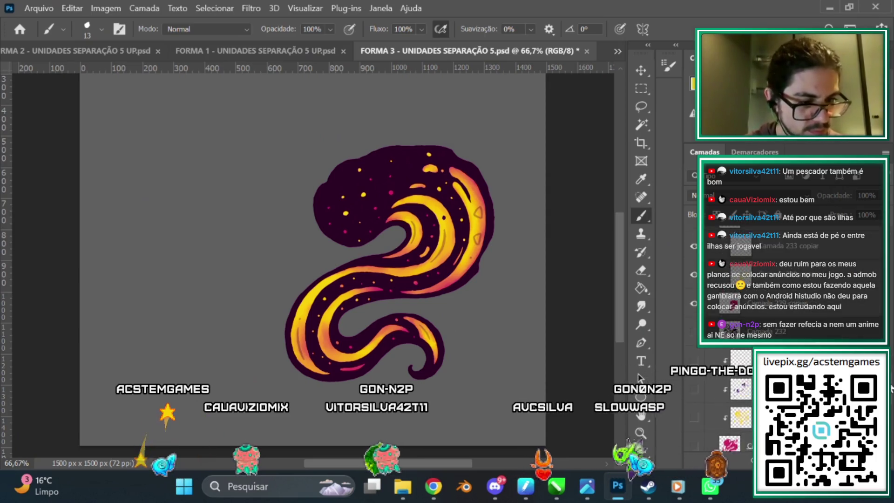
{"action": "scroll", "coordinate": [890, 379], "scroll_direction": "up", "scroll_amount": 1}
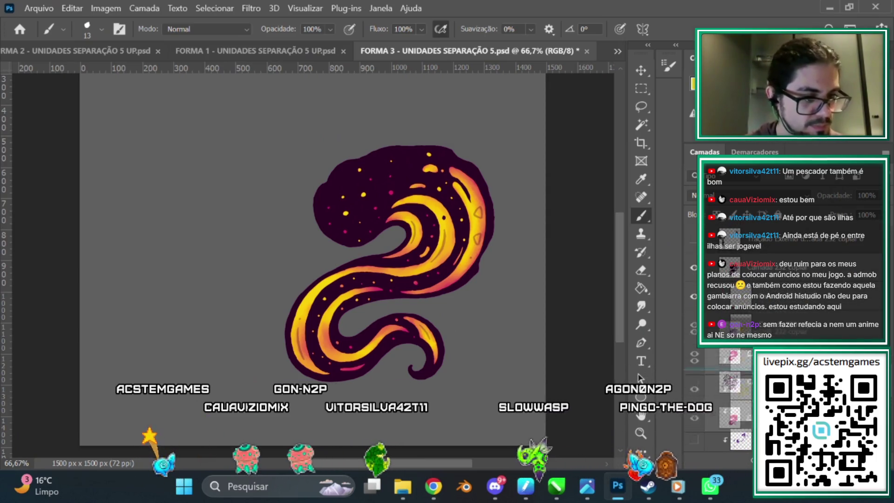
{"action": "right_click", "coordinate": [780, 303]}
{"action": "left_click", "coordinate": [780, 303]}
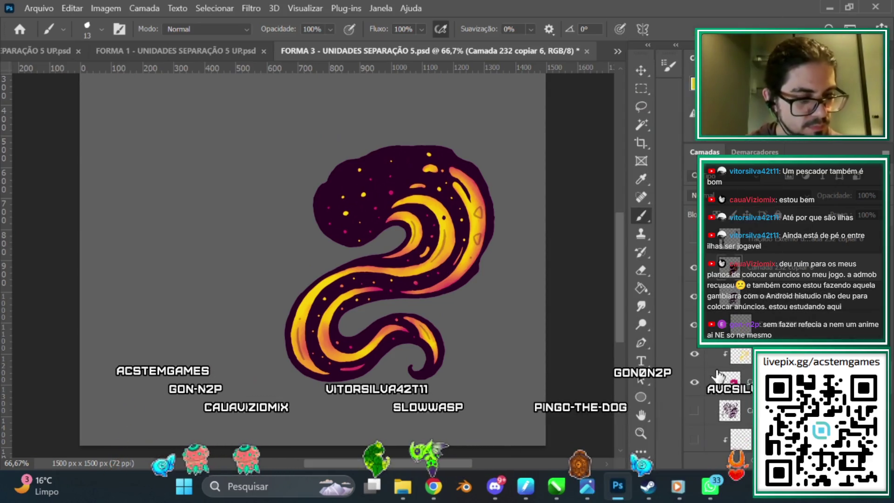
{"action": "key", "text": "ctrl+u"}
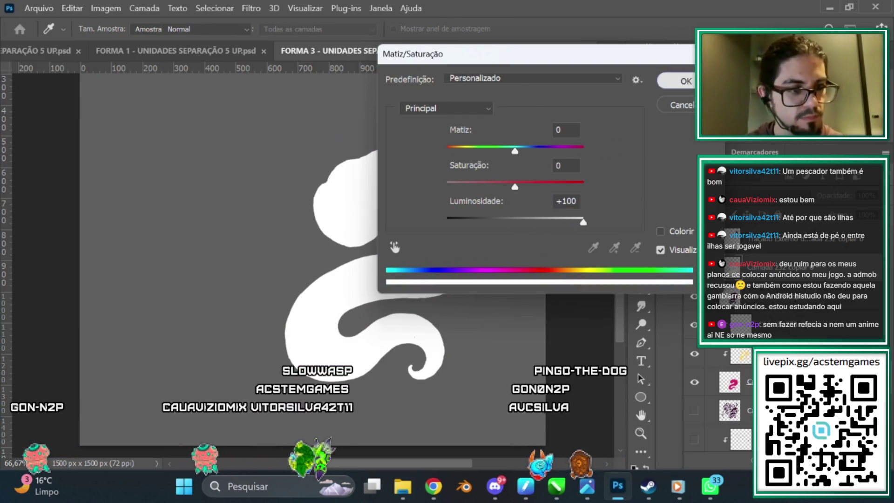
Step: Turn the serpent layer copy solid white and add a white outer Stroke layer style
{"action": "key", "text": "Return"}
{"action": "key", "text": "ctrl+z"}
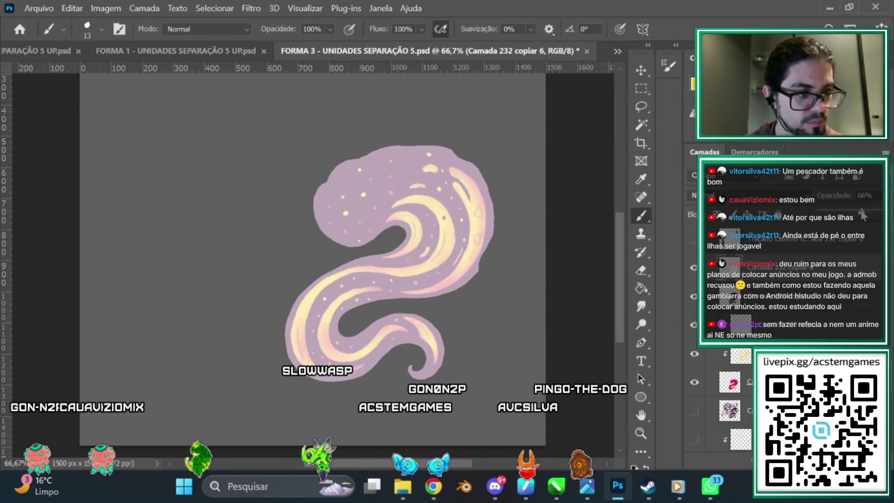
{"action": "key", "text": "ctrl+shift+z"}
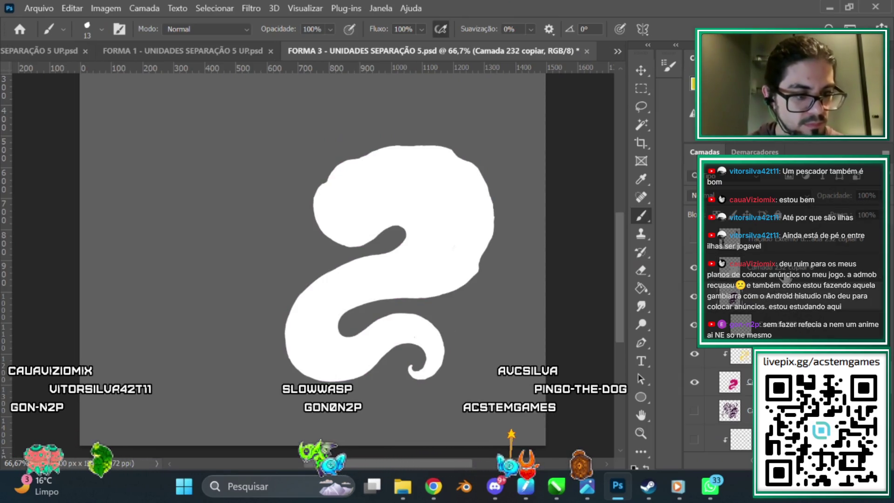
{"action": "double_click", "coordinate": [824, 244]}
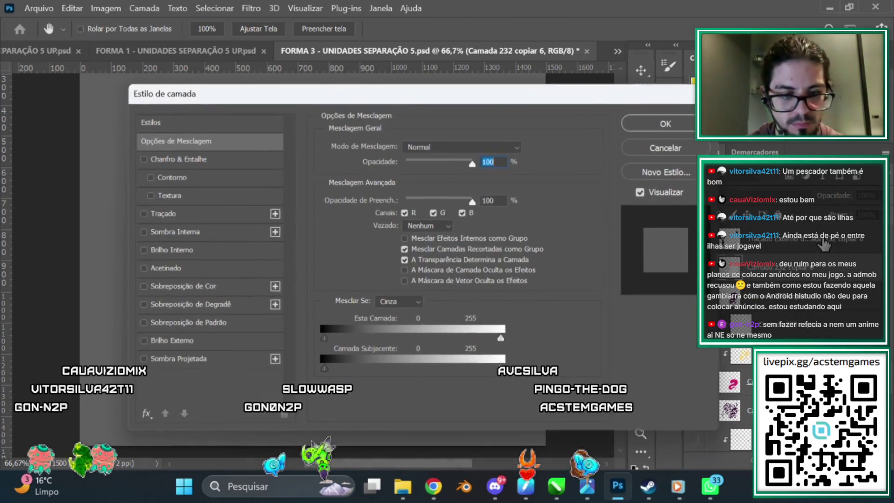
{"action": "left_click", "coordinate": [163, 213]}
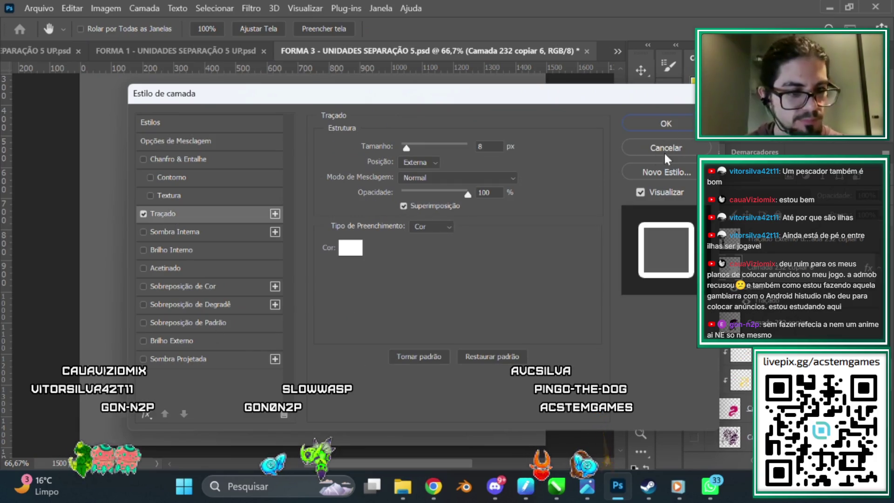
{"action": "left_click", "coordinate": [679, 123]}
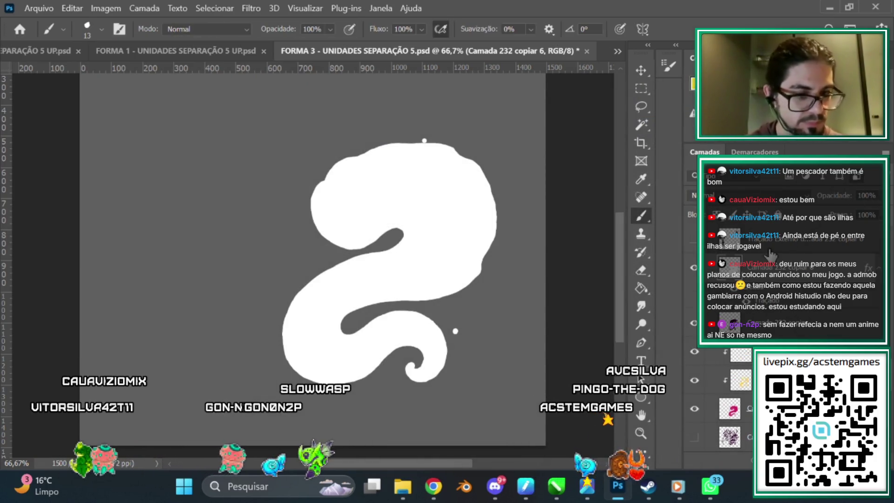
Step: Move the white outlined silhouette behind the coloured serpent layer
{"action": "key", "text": "ctrl+bracketleft"}
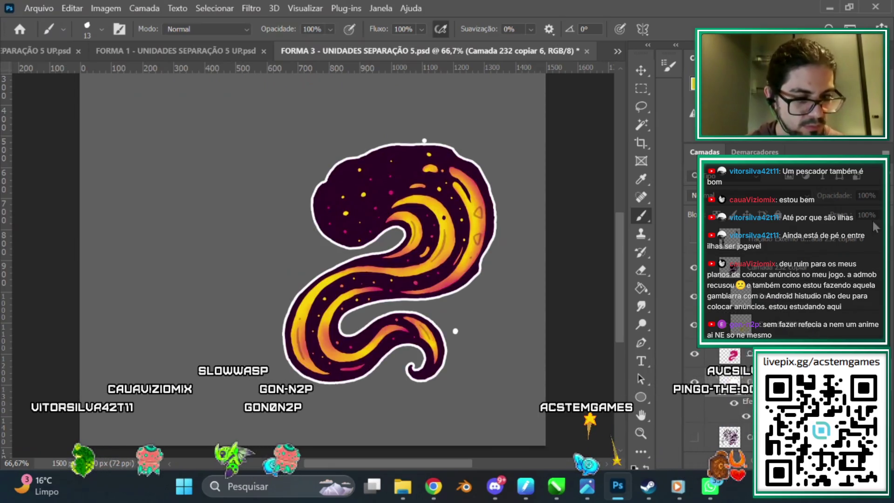
{"action": "left_click", "coordinate": [641, 270]}
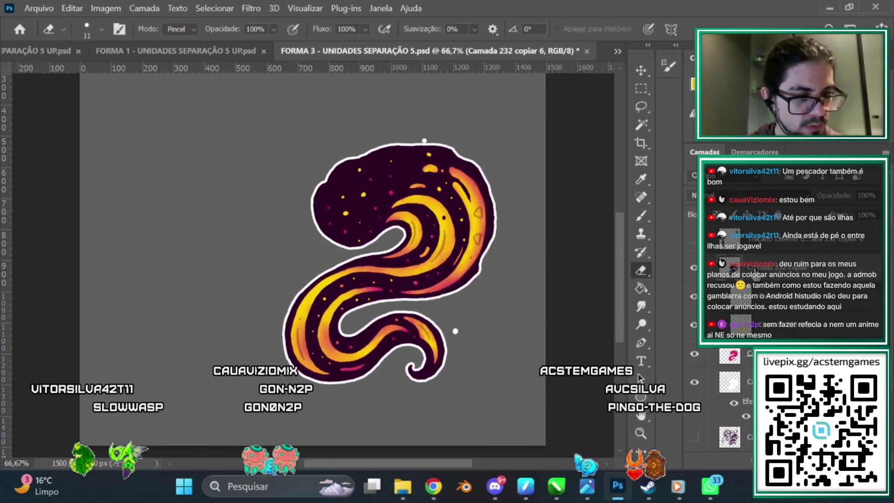
{"action": "left_click", "coordinate": [816, 226]}
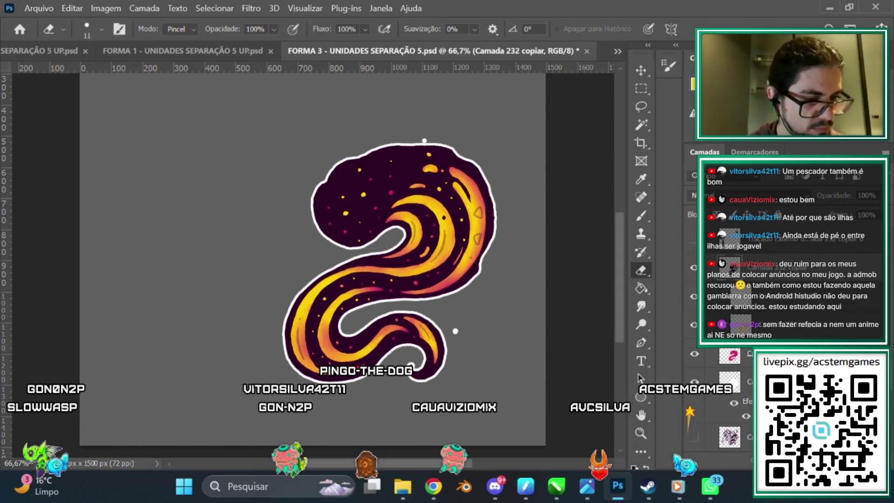
{"action": "left_click", "coordinate": [708, 381]}
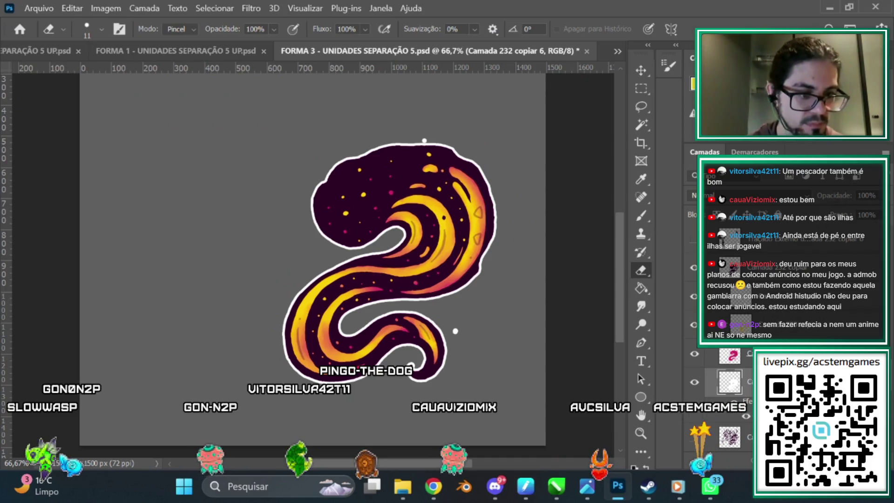
Step: Set the brush size to 32 px
{"action": "right_click", "coordinate": [476, 260]}
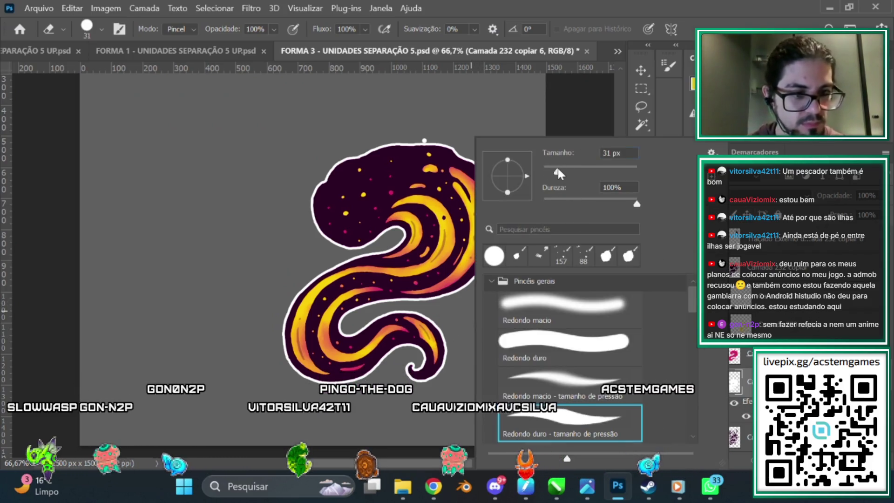
{"action": "left_click_drag", "start_coordinate": [558, 173], "coordinate": [559, 173]}
{"action": "left_click", "coordinate": [435, 131]}
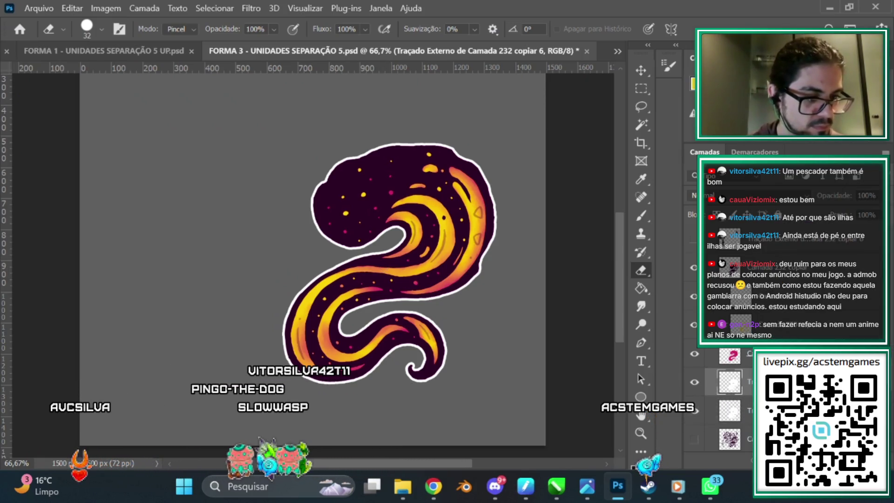
Step: Turn the outline copy black with Lightness -100 and lower its opacity to 60%
{"action": "key", "text": "ctrl+u"}
{"action": "type", "text": "-100"}
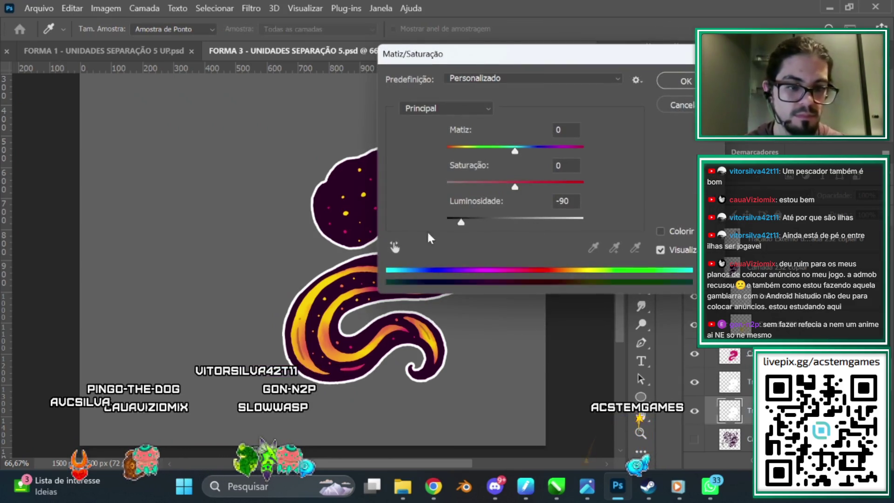
{"action": "key", "text": "Return"}
{"action": "left_click_drag", "start_coordinate": [843, 206], "coordinate": [858, 212]}
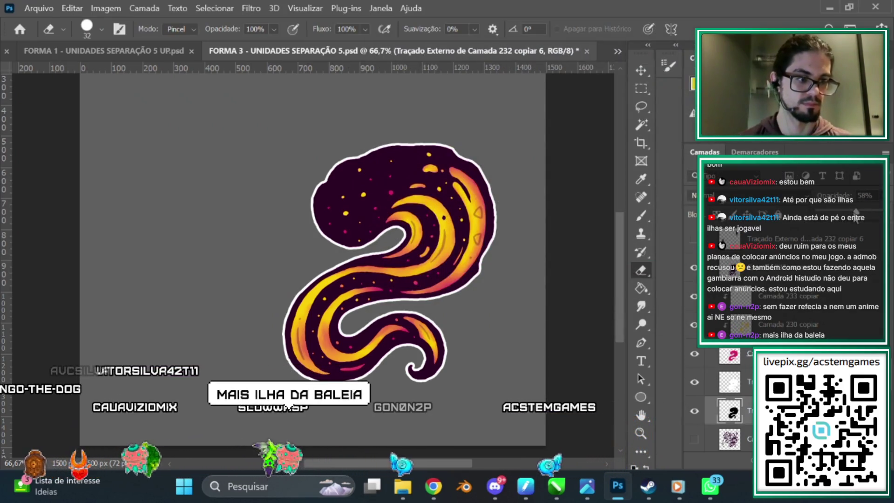
Step: Apply a 20-pixel Gaussian Blur to the shadow layer
{"action": "left_click", "coordinate": [251, 8]}
{"action": "mouse_move", "coordinate": [359, 187]}
{"action": "left_click", "coordinate": [509, 254]}
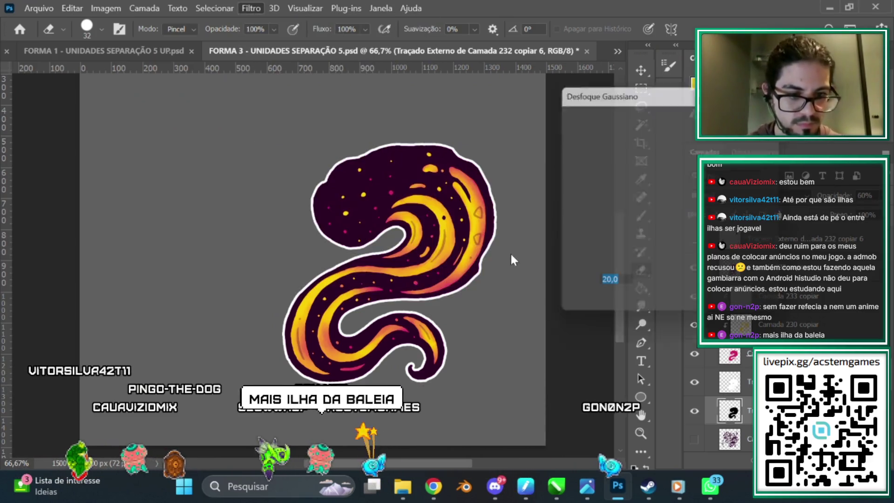
{"action": "key", "text": "Return"}
Step: Hide the serpent artwork layers and the blurred shadow
{"action": "key", "text": "e"}
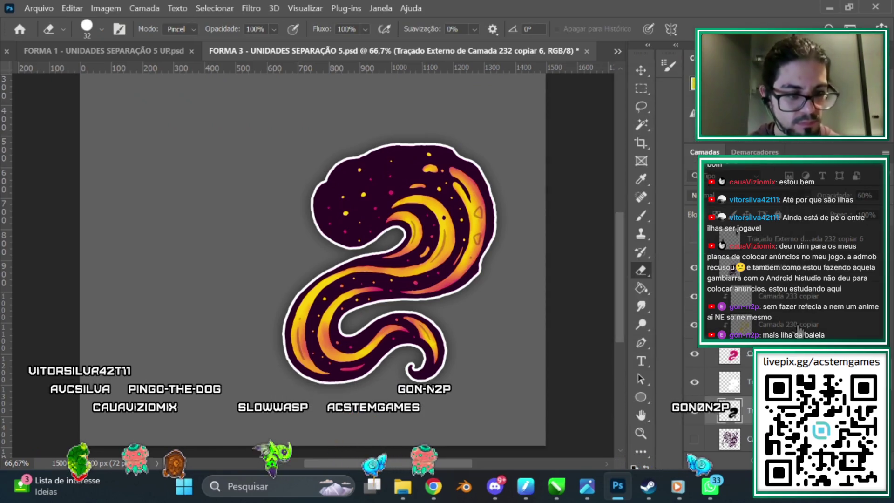
{"action": "scroll", "coordinate": [847, 334], "scroll_direction": "up", "scroll_amount": 1}
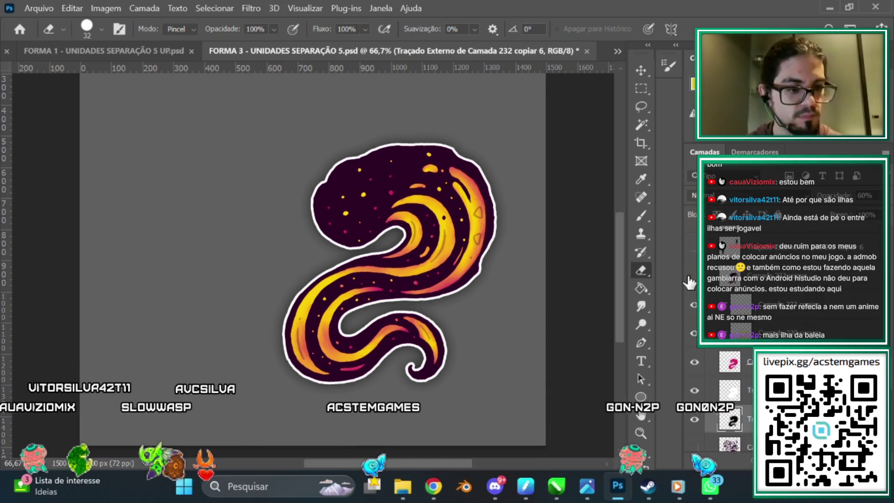
{"action": "left_click_drag", "start_coordinate": [693, 276], "coordinate": [698, 421]}
{"action": "left_click", "coordinate": [698, 421]}
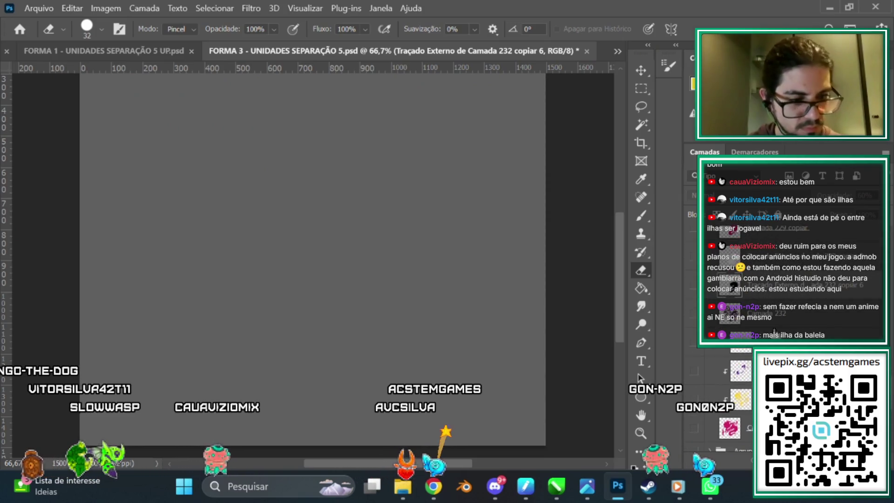
Step: Show the ring-and-serpent artwork with purple and yellow-orange gradients, and select Camada 232
{"action": "left_click_drag", "start_coordinate": [694, 428], "coordinate": [694, 313]}
{"action": "left_click", "coordinate": [694, 371]}
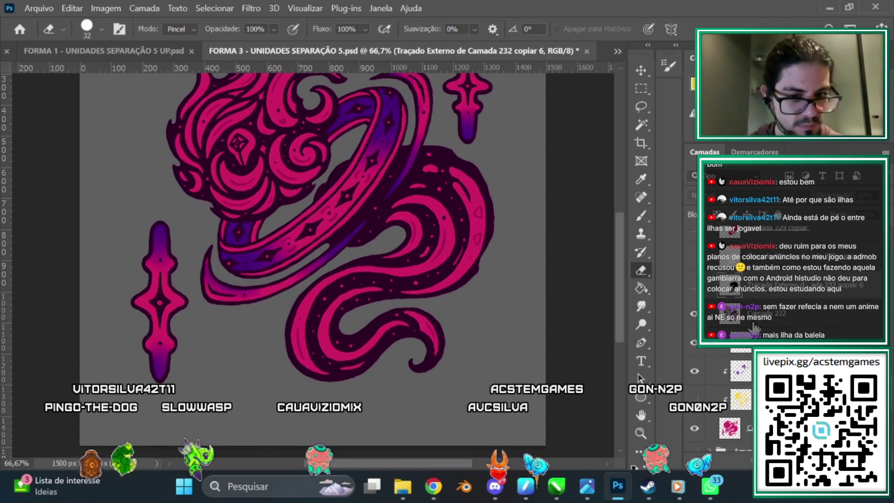
{"action": "left_click", "coordinate": [694, 399]}
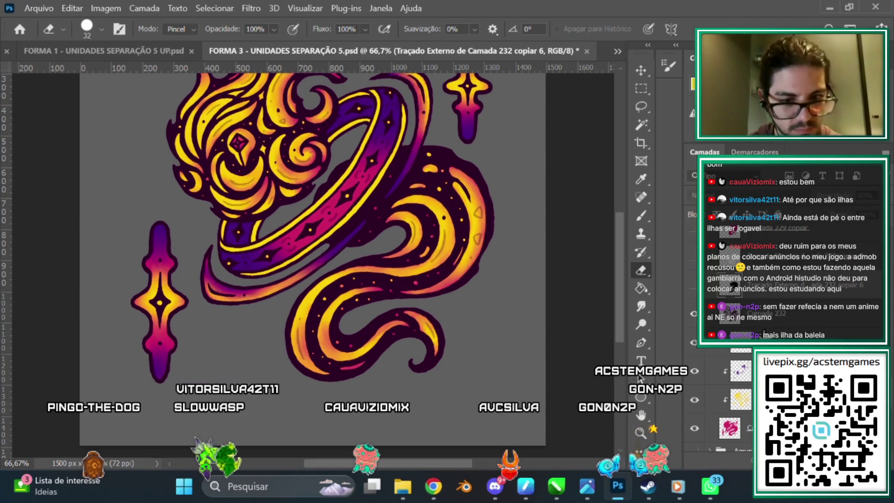
{"action": "left_click", "coordinate": [764, 316]}
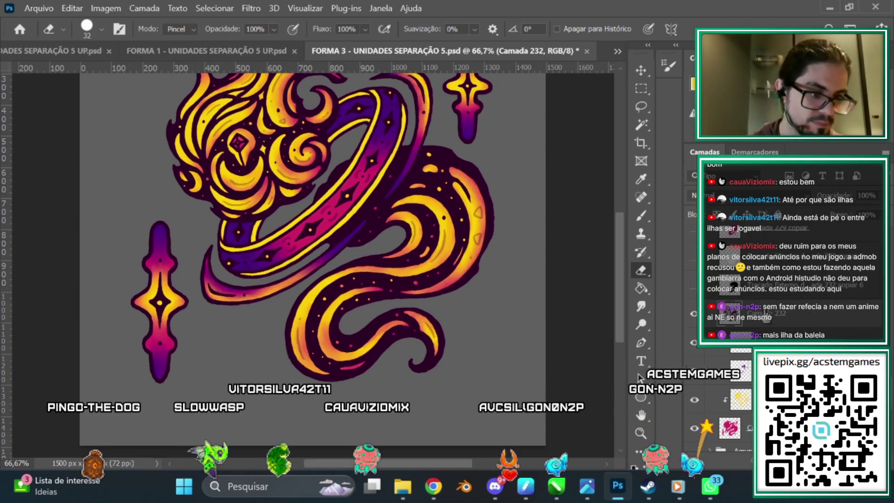
Step: Draw a freehand Lasso outline around the ring band at 100% zoom
{"action": "left_click", "coordinate": [642, 111]}
{"action": "key", "text": "ctrl+plus"}
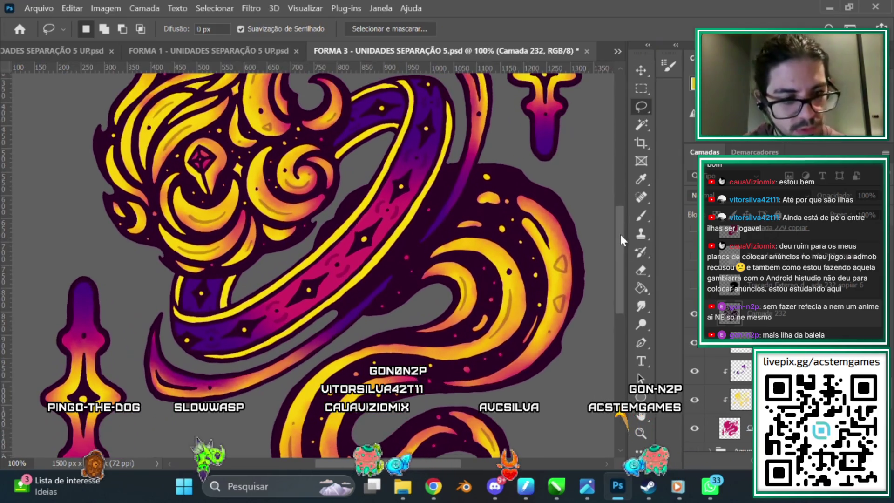
{"action": "scroll", "coordinate": [432, 125], "scroll_direction": "up", "scroll_amount": 2}
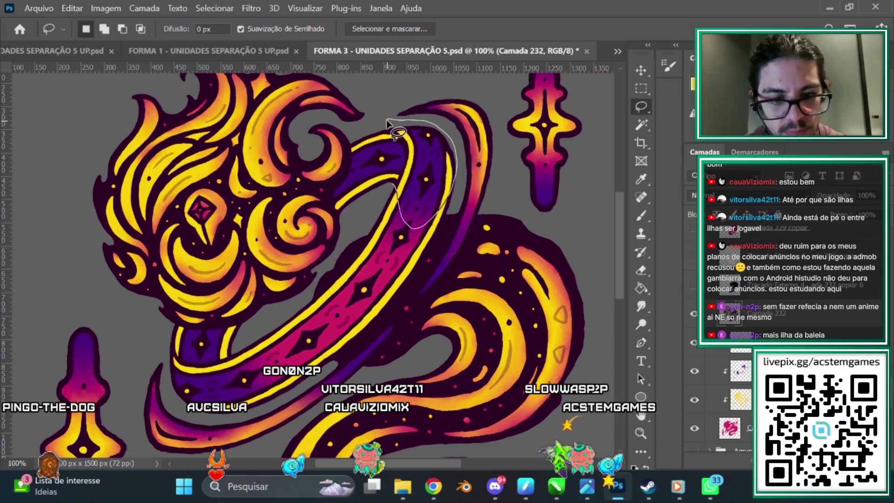
{"action": "mouse_move", "coordinate": [347, 132]}
{"action": "left_mouse_down"}
{"action": "mouse_move", "coordinate": [168, 366]}
{"action": "mouse_move", "coordinate": [258, 395]}
{"action": "left_mouse_up"}
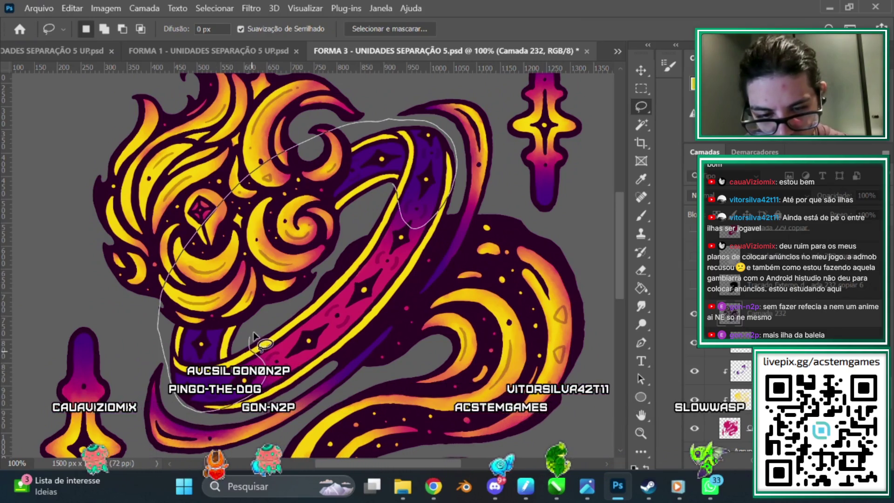
{"action": "left_click_drag", "start_coordinate": [257, 395], "coordinate": [272, 315]}
{"action": "left_click_drag", "start_coordinate": [241, 332], "coordinate": [256, 307]}
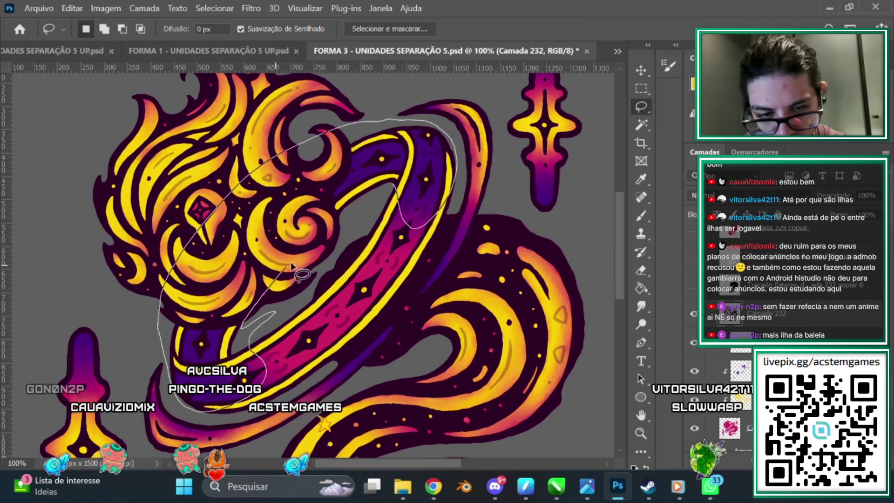
{"action": "left_click_drag", "start_coordinate": [290, 266], "coordinate": [336, 223]}
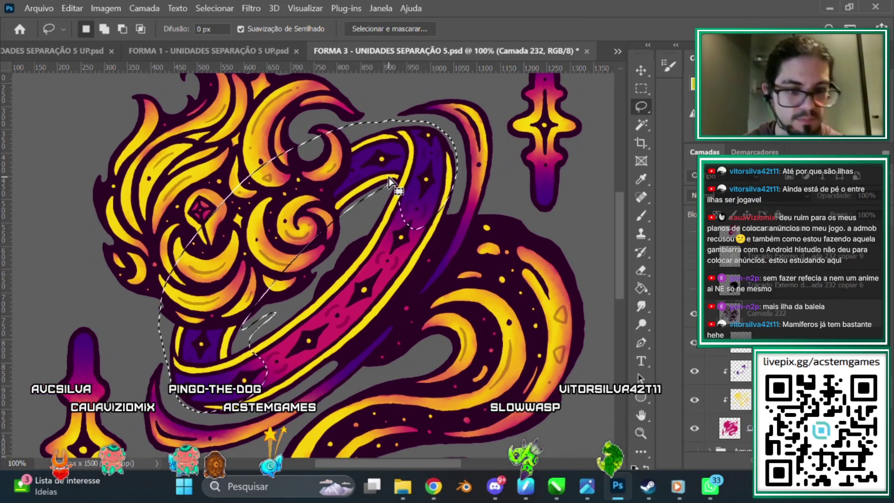
Step: Invert the selection and delete the line art outside the ring band
{"action": "left_click", "coordinate": [213, 9]}
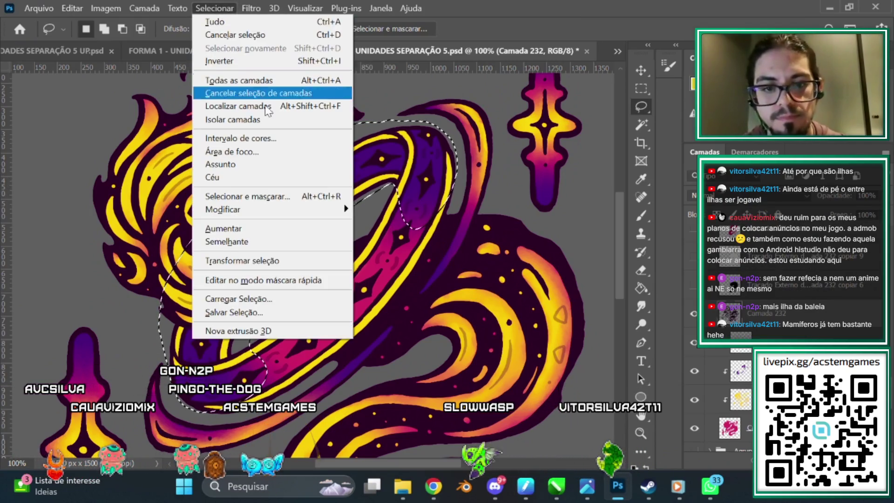
{"action": "left_click", "coordinate": [264, 61]}
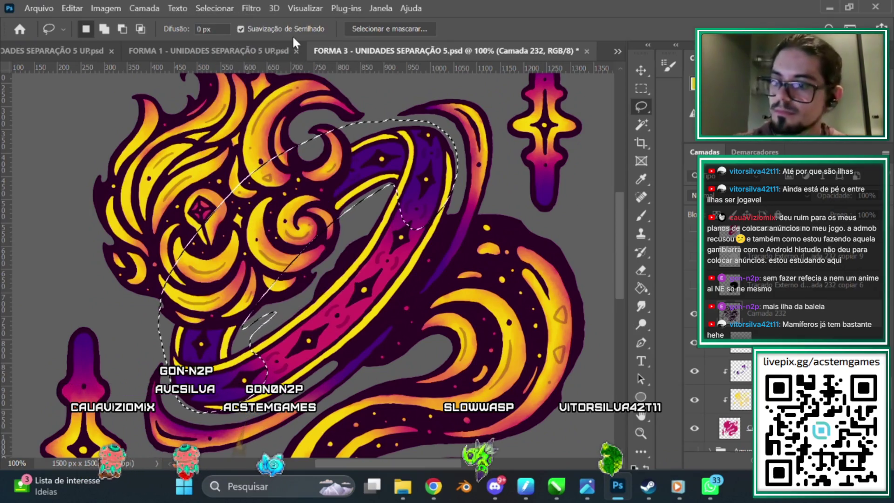
{"action": "key", "text": "Delete"}
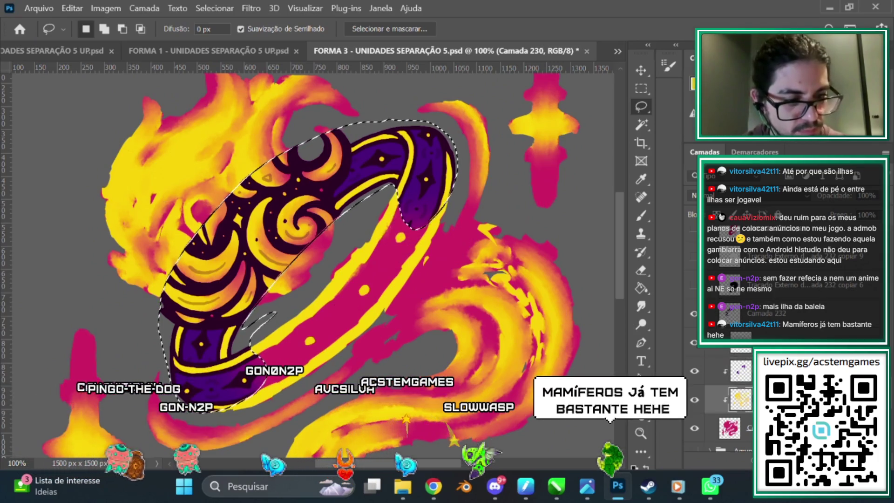
Step: Delete the yellow-orange and magenta paint outside the band on the remaining layers
{"action": "key", "text": "Delete"}
{"action": "key", "text": "alt+bracketleft"}
{"action": "key", "text": "Delete"}
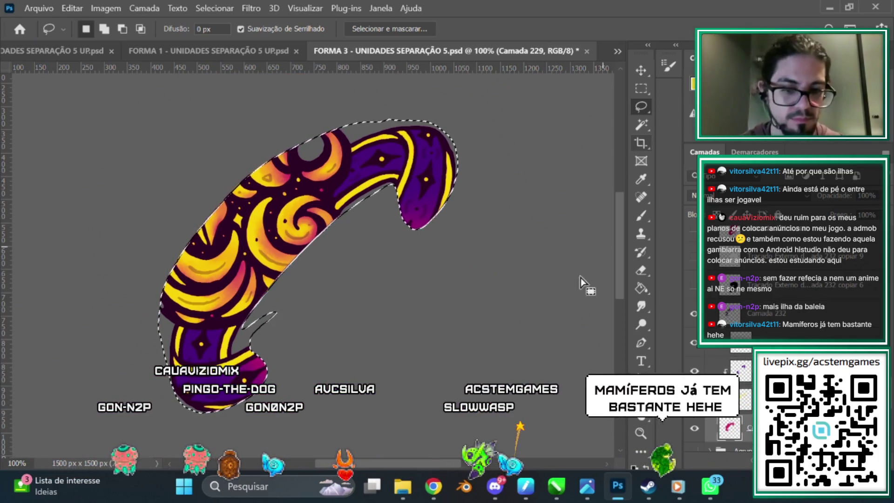
{"action": "mouse_move", "coordinate": [617, 255]}
{"action": "left_mouse_down"}
{"action": "mouse_move", "coordinate": [613, 139]}
{"action": "mouse_move", "coordinate": [610, 247]}
{"action": "left_mouse_up"}
{"action": "key", "text": "w"}
{"action": "left_click_drag", "start_coordinate": [406, 463], "coordinate": [391, 433]}
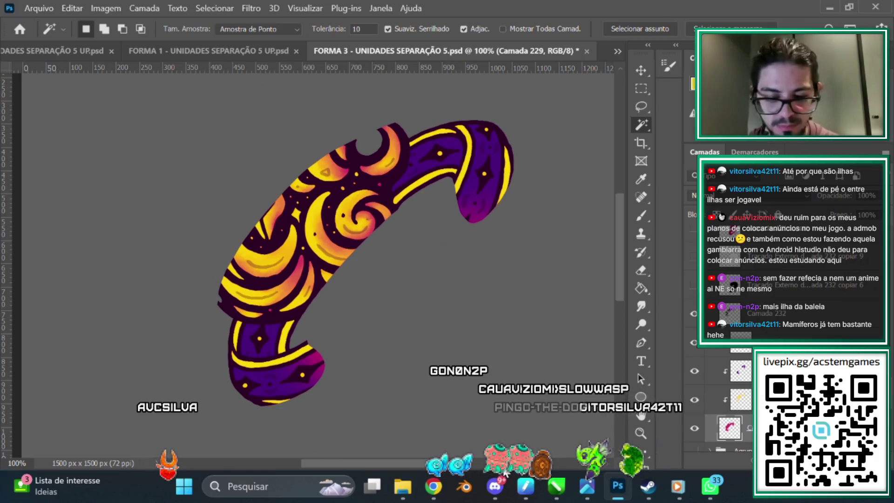
Step: Erase the dark outline along the band's top and upper-left edges on Camada 232
{"action": "left_click", "coordinate": [768, 313]}
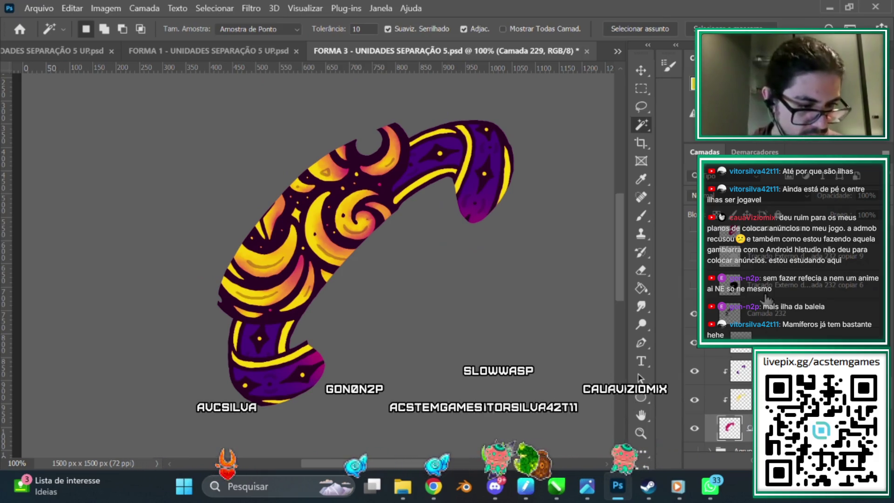
{"action": "left_click", "coordinate": [642, 271]}
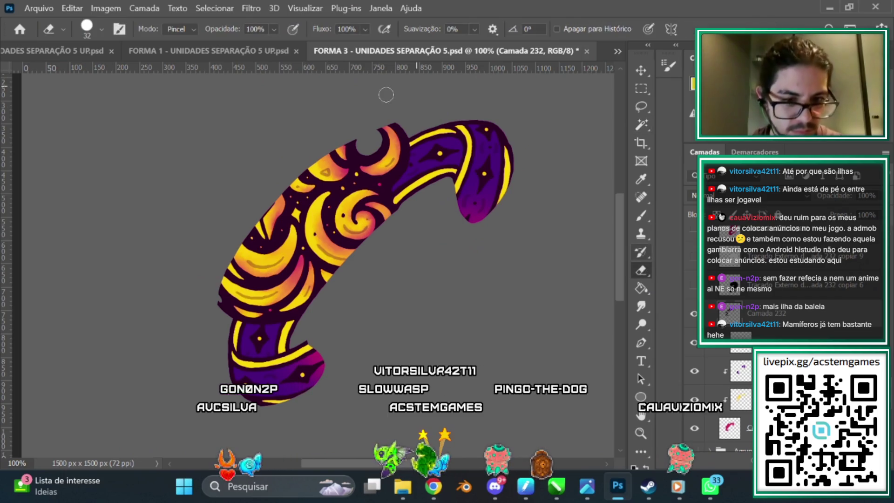
{"action": "mouse_move", "coordinate": [354, 141]}
{"action": "left_mouse_down"}
{"action": "mouse_move", "coordinate": [376, 148]}
{"action": "mouse_move", "coordinate": [394, 137]}
{"action": "left_mouse_up"}
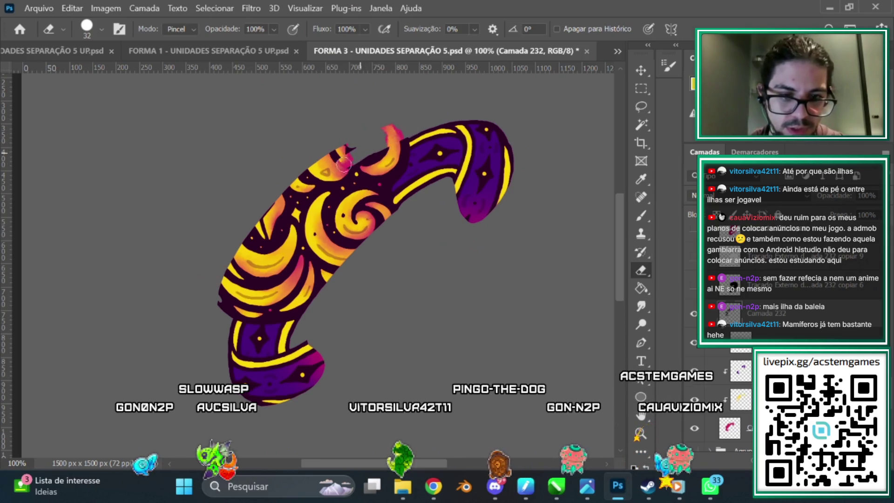
{"action": "left_click_drag", "start_coordinate": [343, 163], "coordinate": [369, 143]}
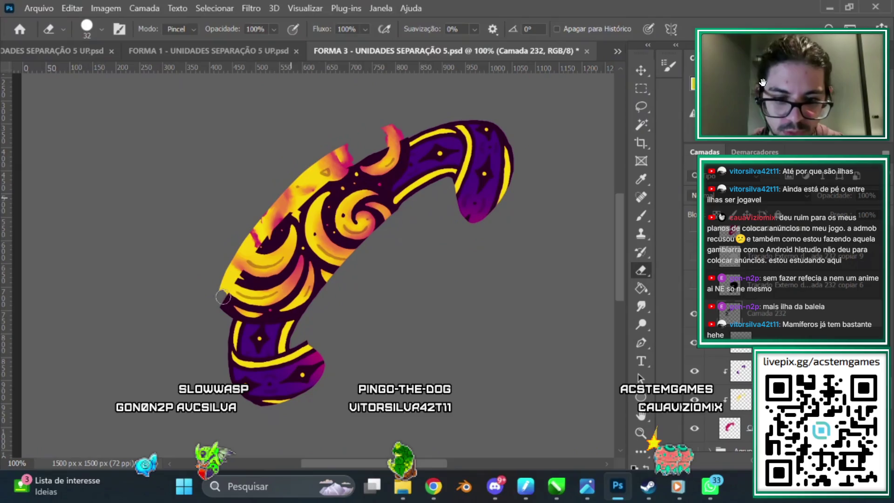
{"action": "left_click_drag", "start_coordinate": [223, 296], "coordinate": [257, 233]}
{"action": "left_click_drag", "start_coordinate": [232, 284], "coordinate": [323, 173]}
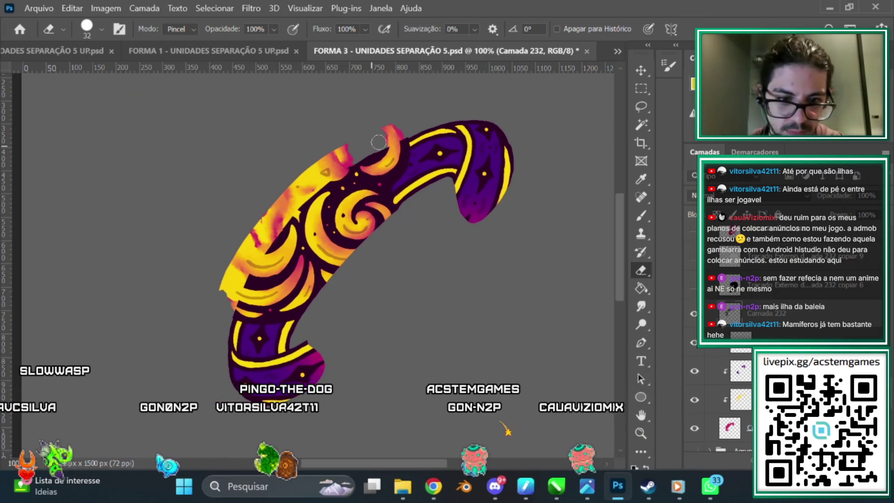
{"action": "left_click_drag", "start_coordinate": [378, 142], "coordinate": [403, 144]}
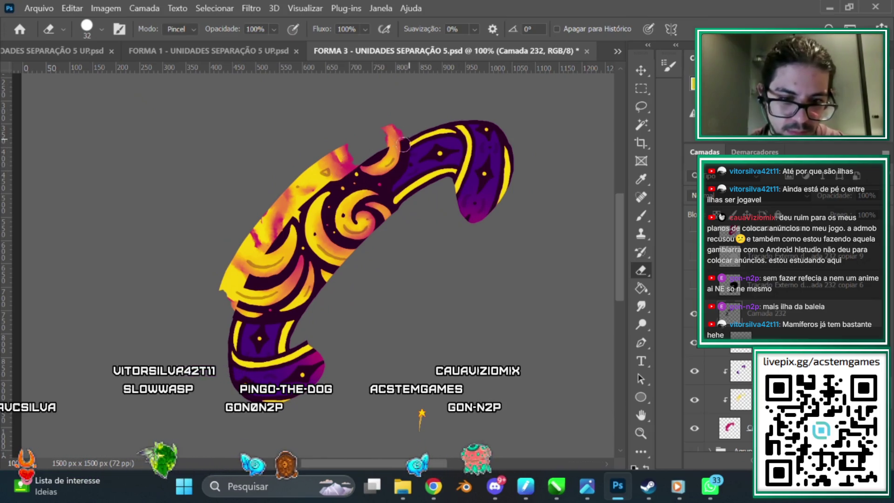
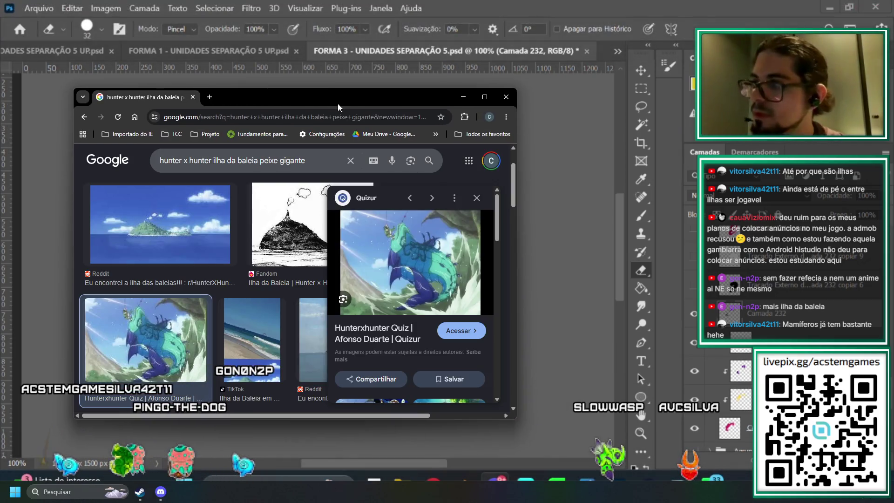
Step: Maximize Chrome showing the 'hunter x hunter ilha da baleia peixe gigante' image results
{"action": "double_click", "coordinate": [337, 104]}
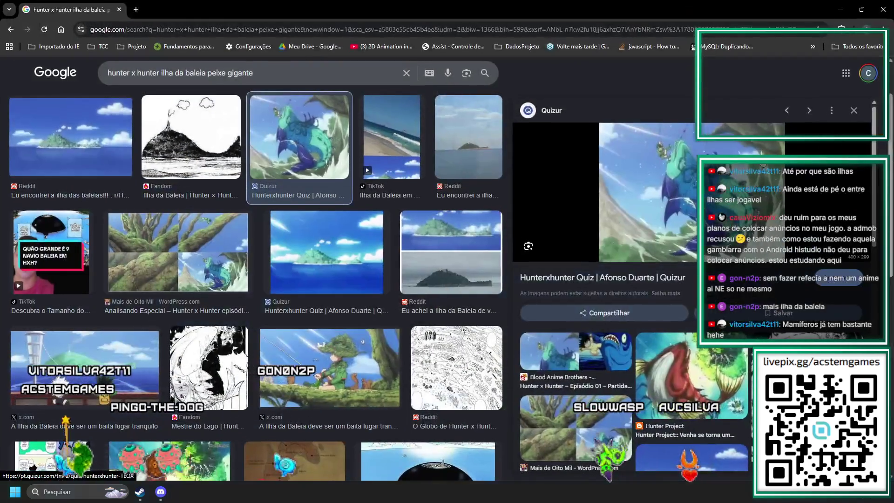
Step: Open the Quizur whale image in a new tab and view it enlarged
{"action": "right_click", "coordinate": [678, 177]}
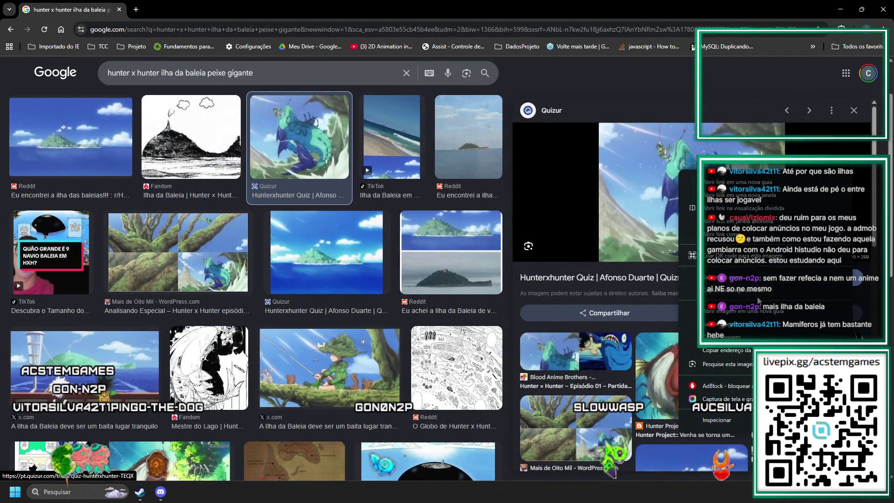
{"action": "left_click", "coordinate": [735, 311]}
{"action": "left_click", "coordinate": [194, 10]}
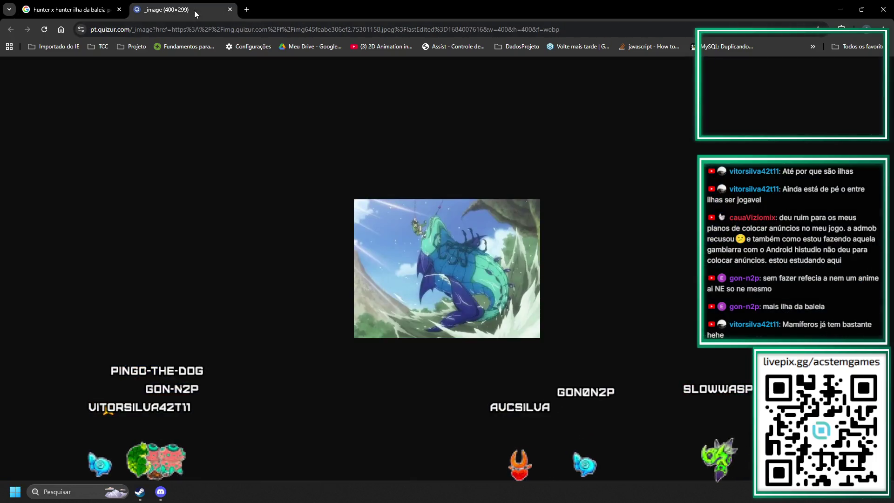
{"action": "scroll", "coordinate": [440, 269], "scroll_direction": "up", "scroll_amount": 6}
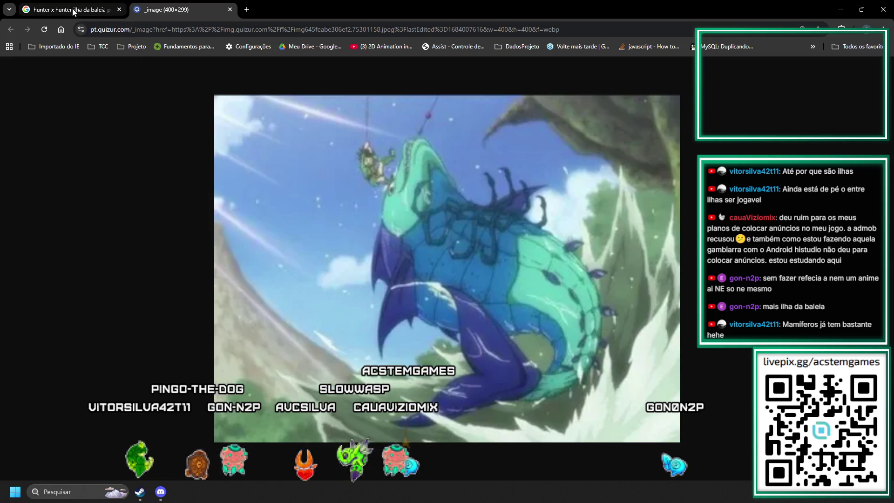
Step: Preview the red fish result, revisit the enlarged whale image, then return to the results
{"action": "mouse_move", "coordinate": [73, 12]}
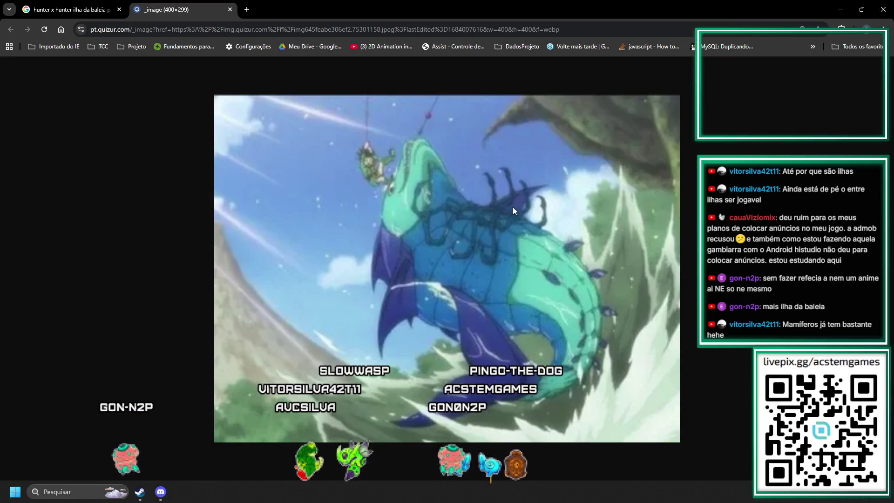
{"action": "left_click", "coordinate": [70, 9]}
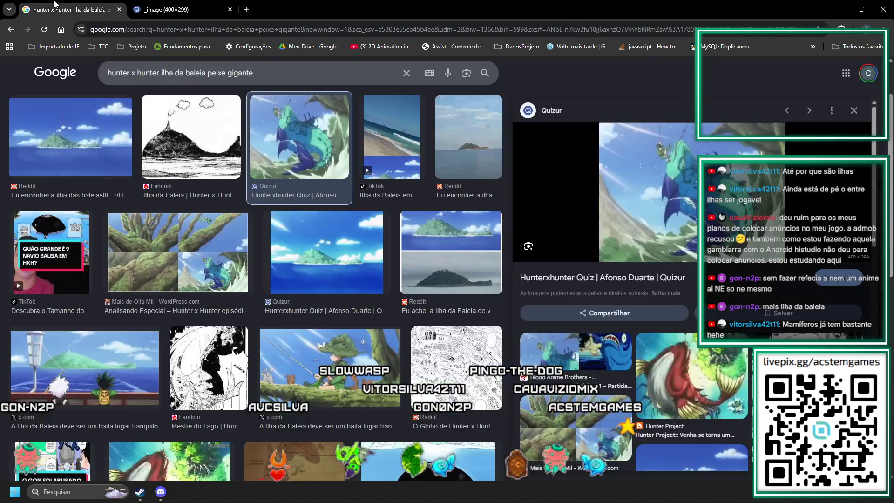
{"action": "left_click", "coordinate": [664, 388]}
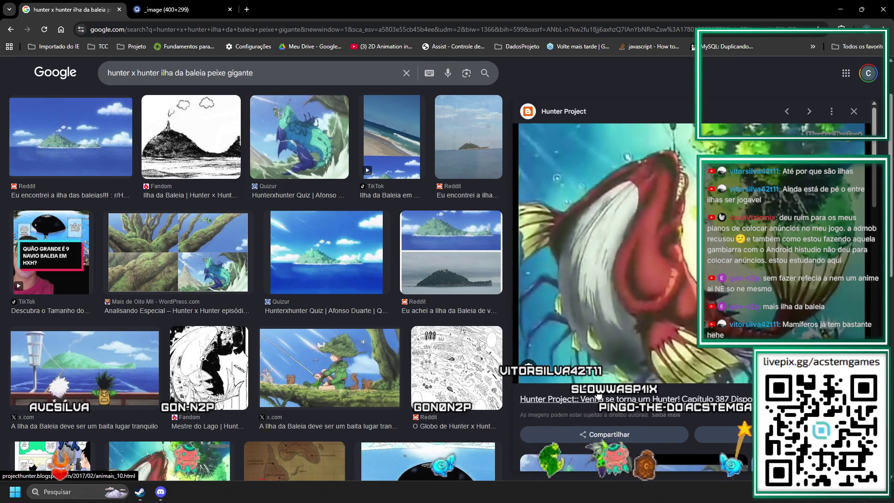
{"action": "scroll", "coordinate": [599, 396], "scroll_direction": "down", "scroll_amount": 2}
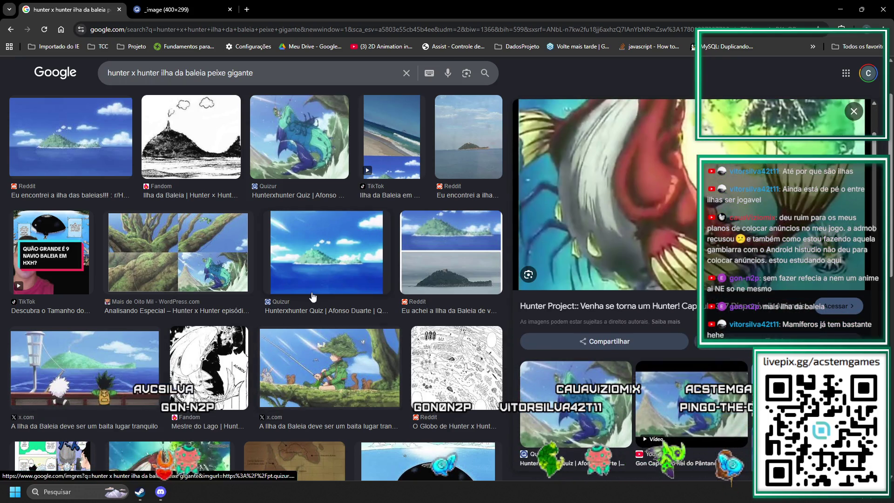
{"action": "scroll", "coordinate": [273, 270], "scroll_direction": "up", "scroll_amount": 1}
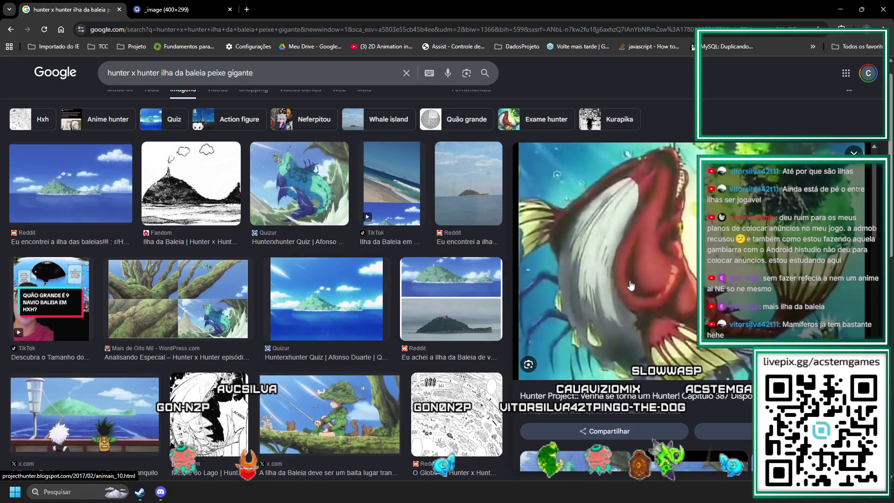
{"action": "scroll", "coordinate": [631, 285], "scroll_direction": "up", "scroll_amount": 1}
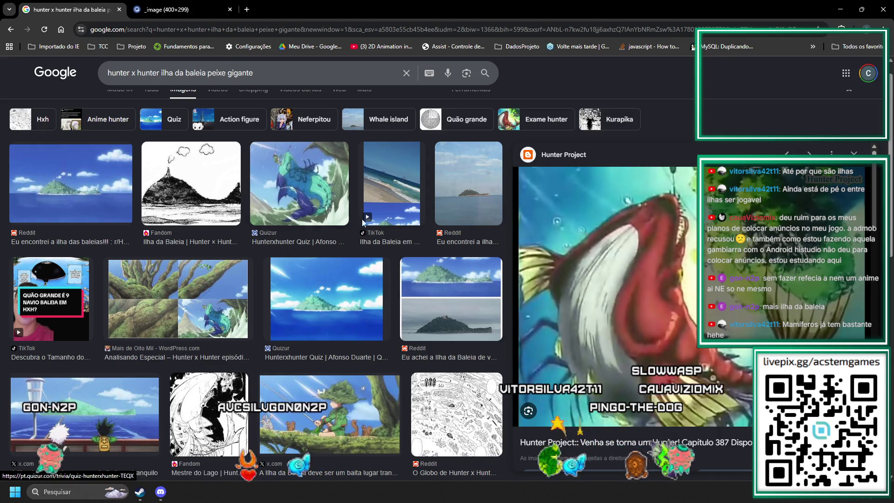
{"action": "left_click", "coordinate": [149, 5]}
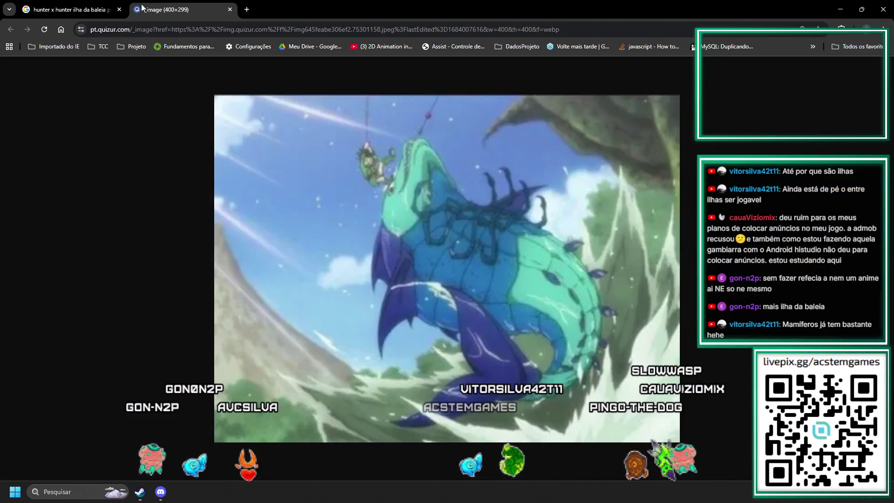
{"action": "mouse_move", "coordinate": [65, 4]}
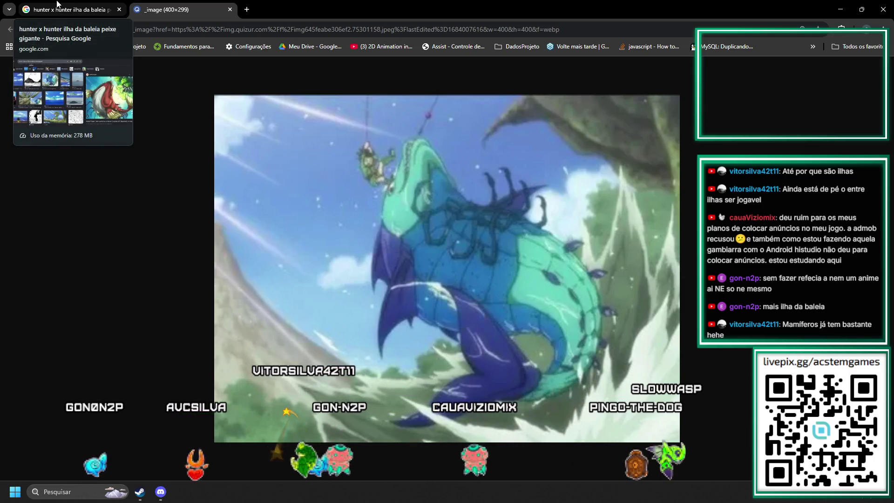
{"action": "left_click", "coordinate": [57, 4]}
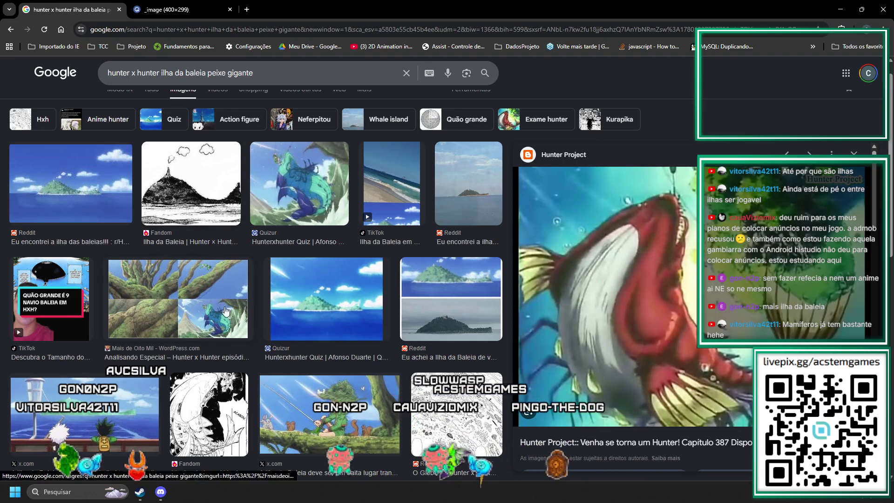
Step: Preview the Quizur whale island and Fandom Ilha da Baleia images, then close Chrome
{"action": "left_click", "coordinate": [297, 295]}
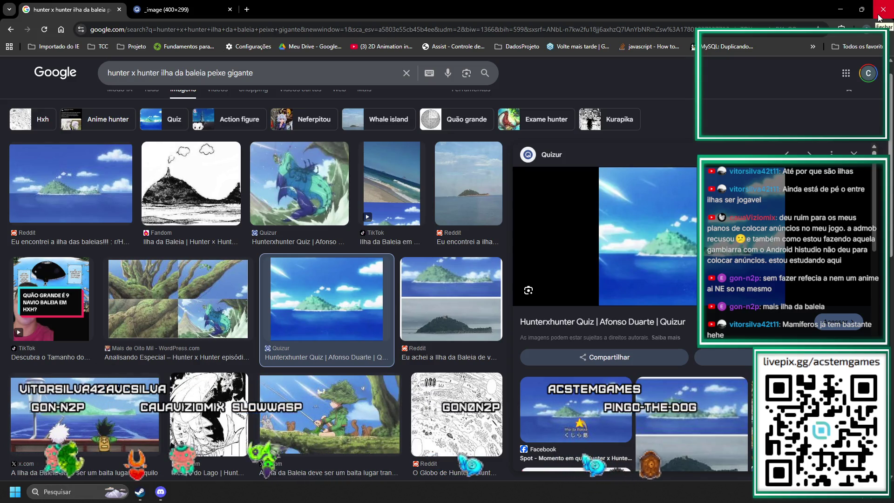
{"action": "scroll", "coordinate": [697, 335], "scroll_direction": "down", "scroll_amount": 1}
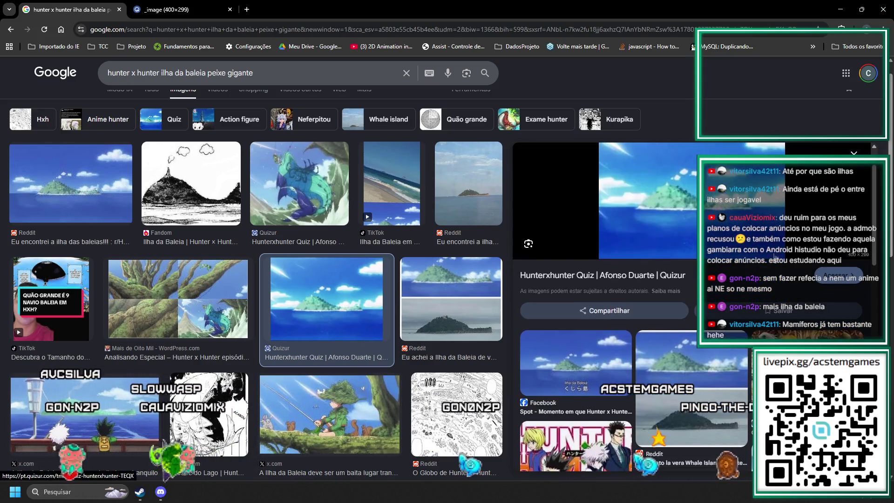
{"action": "scroll", "coordinate": [696, 334], "scroll_direction": "down", "scroll_amount": 1}
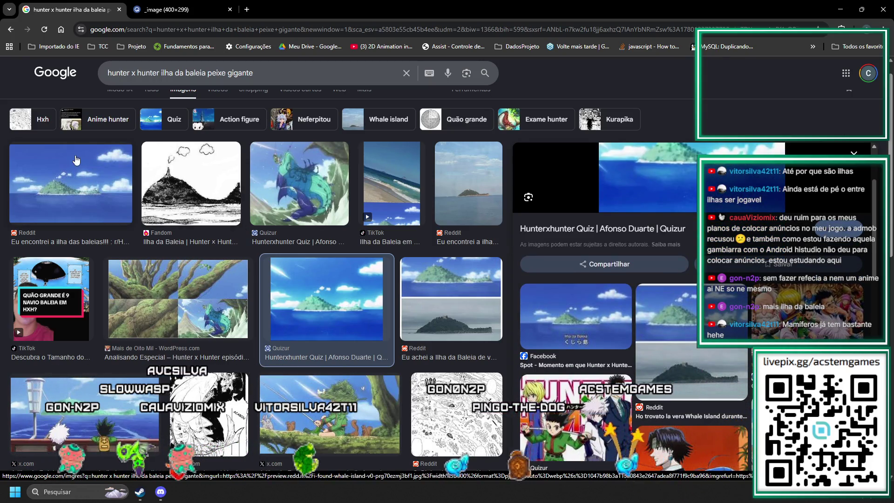
{"action": "left_click", "coordinate": [171, 152]}
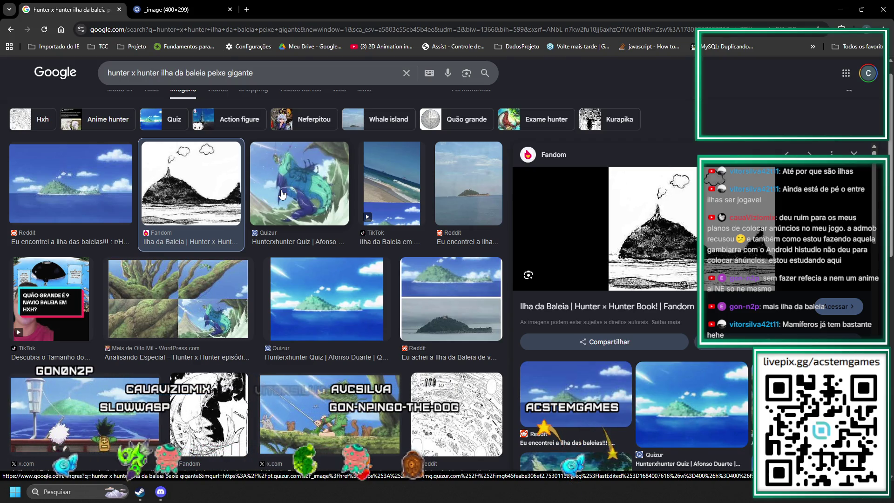
{"action": "left_click", "coordinate": [882, 11]}
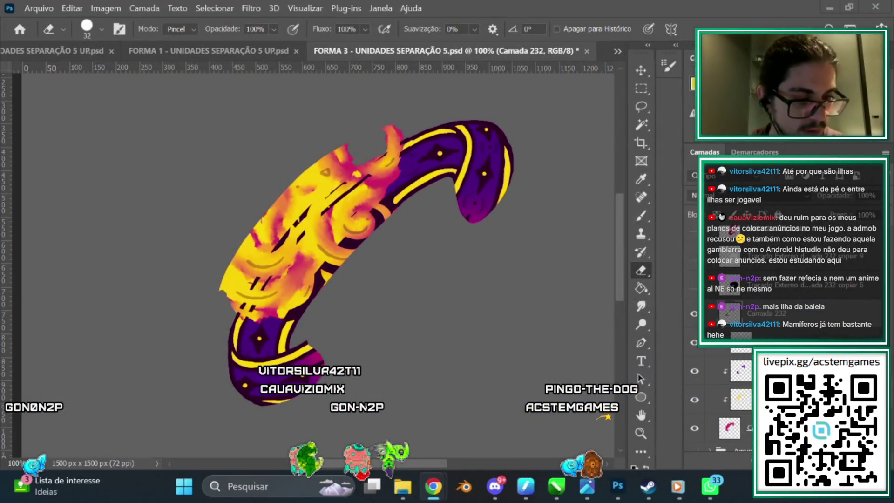
{"action": "scroll", "coordinate": [837, 331], "scroll_direction": "down", "scroll_amount": 1}
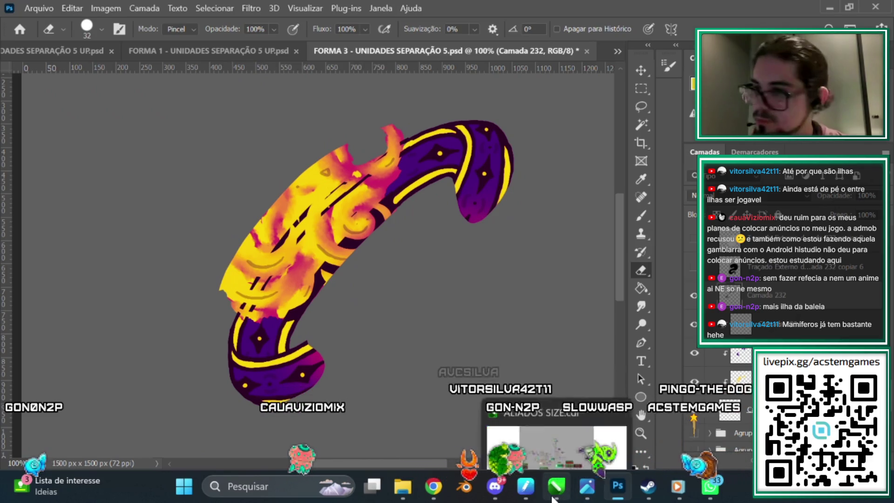
{"action": "mouse_move", "coordinate": [545, 484]}
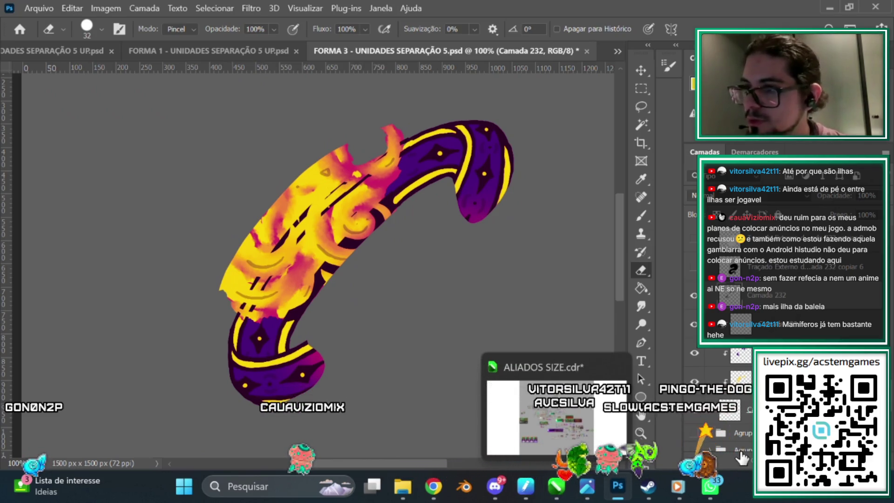
{"action": "mouse_move", "coordinate": [677, 485]}
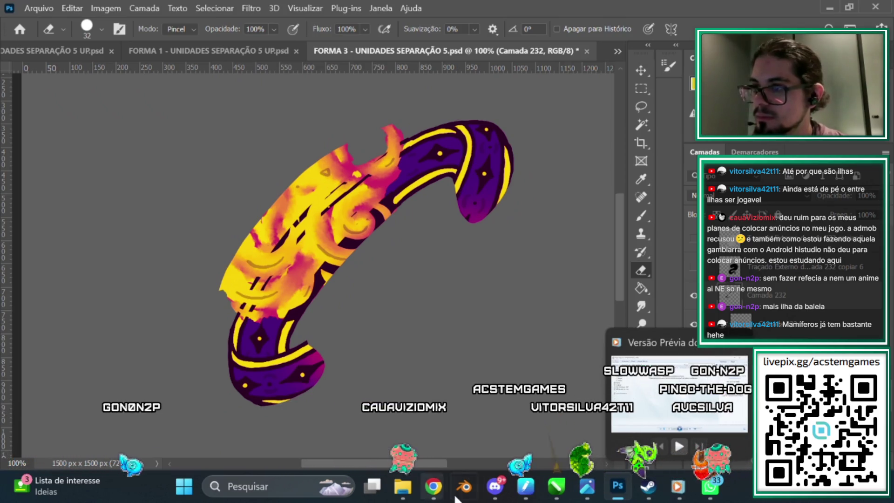
{"action": "left_click", "coordinate": [555, 489]}
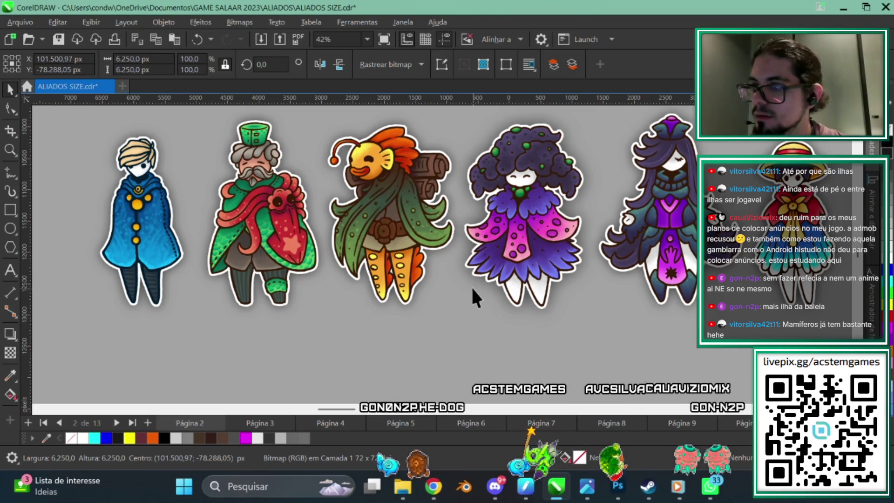
Step: Zoom and pan across the ALIADOS SIZE page's ally characters, then minimize CorelDRAW
{"action": "left_click_drag", "start_coordinate": [443, 291], "coordinate": [376, 328]}
{"action": "scroll", "coordinate": [209, 219], "scroll_direction": "right", "scroll_amount": 1}
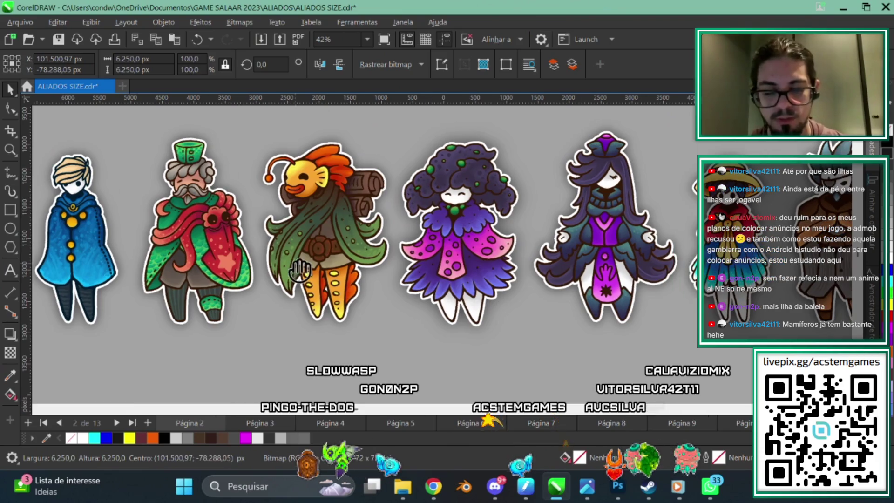
{"action": "scroll", "coordinate": [256, 223], "scroll_direction": "right", "scroll_amount": 3}
{"action": "scroll", "coordinate": [303, 228], "scroll_direction": "right", "scroll_amount": 3}
{"action": "scroll", "coordinate": [343, 233], "scroll_direction": "right", "scroll_amount": 3}
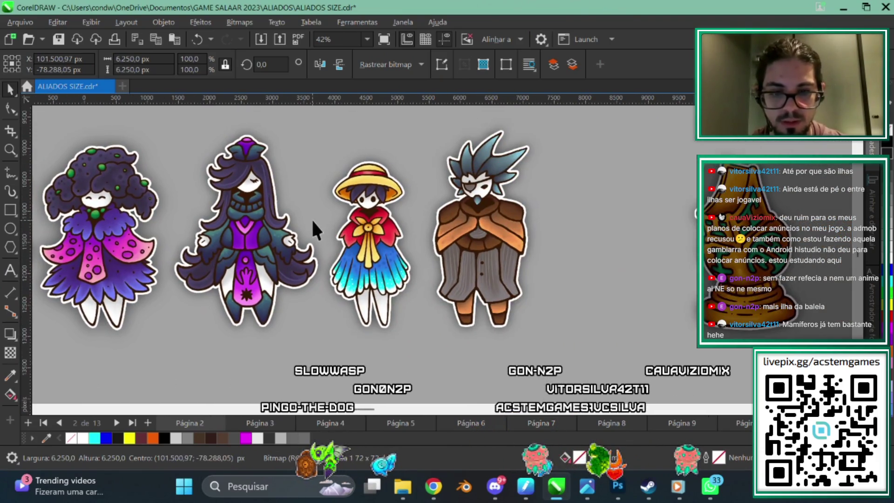
{"action": "scroll", "coordinate": [311, 219], "scroll_direction": "up", "scroll_amount": 2}
{"action": "scroll", "coordinate": [344, 242], "scroll_direction": "up", "scroll_amount": 1}
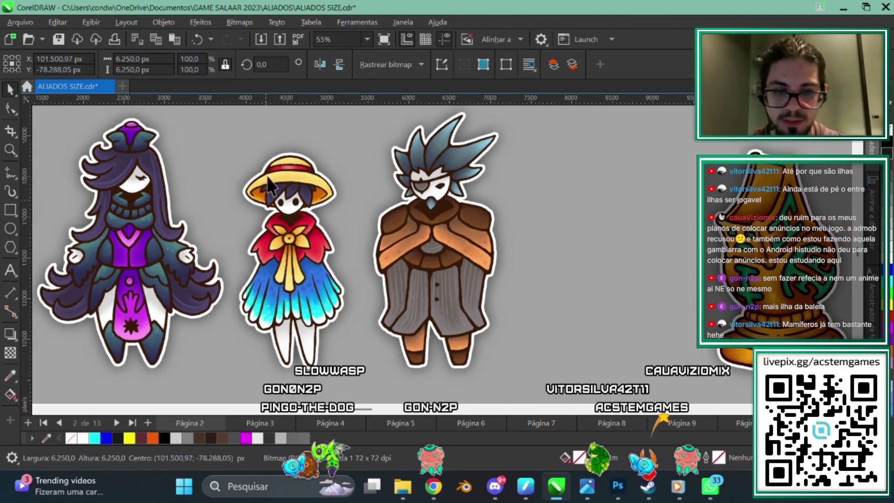
{"action": "scroll", "coordinate": [335, 256], "scroll_direction": "up", "scroll_amount": 1}
{"action": "scroll", "coordinate": [298, 247], "scroll_direction": "up", "scroll_amount": 1}
{"action": "scroll", "coordinate": [302, 230], "scroll_direction": "up", "scroll_amount": 1}
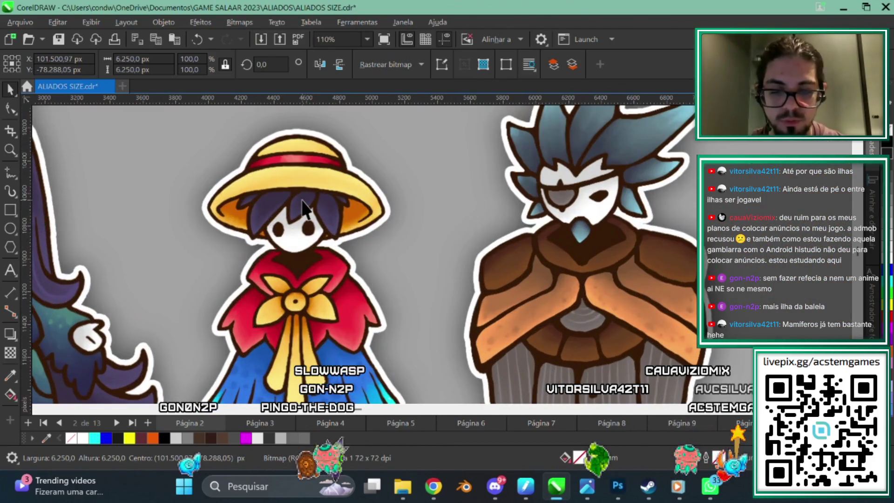
{"action": "scroll", "coordinate": [337, 228], "scroll_direction": "down", "scroll_amount": 2}
{"action": "scroll", "coordinate": [358, 179], "scroll_direction": "up", "scroll_amount": 1}
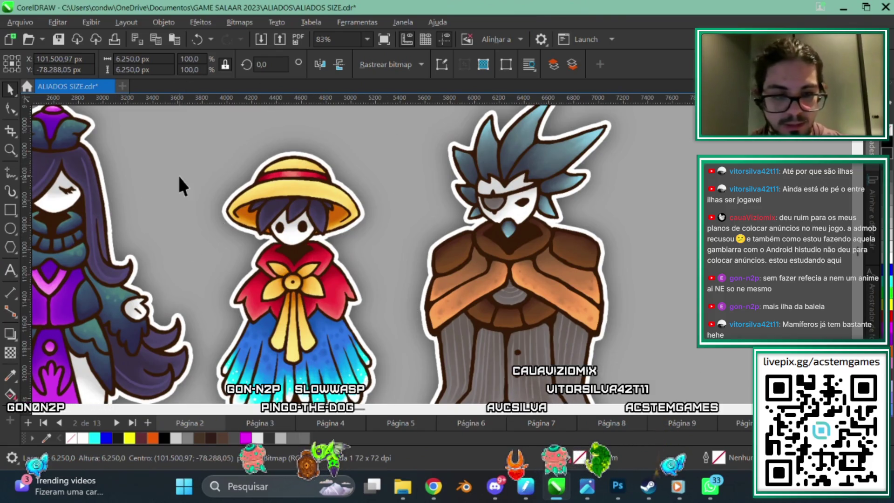
{"action": "scroll", "coordinate": [387, 241], "scroll_direction": "down", "scroll_amount": 2}
{"action": "scroll", "coordinate": [351, 216], "scroll_direction": "up", "scroll_amount": 1}
{"action": "scroll", "coordinate": [389, 174], "scroll_direction": "up", "scroll_amount": 1}
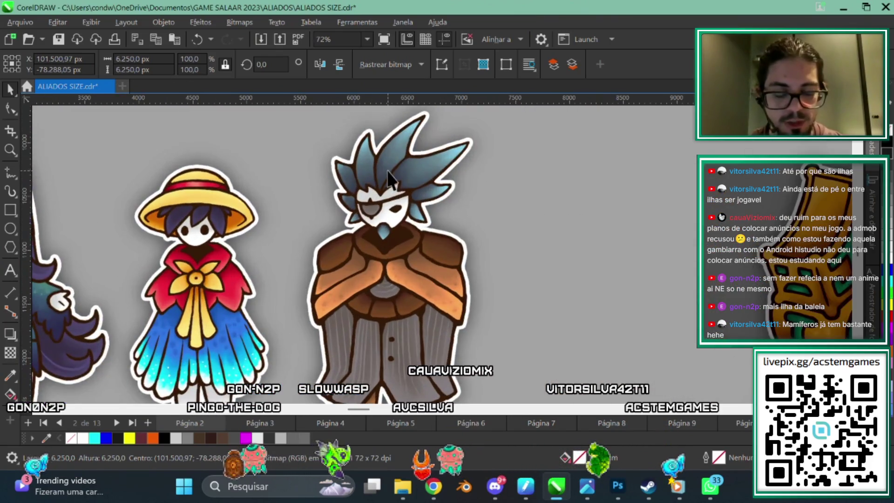
{"action": "scroll", "coordinate": [438, 279], "scroll_direction": "left", "scroll_amount": 1}
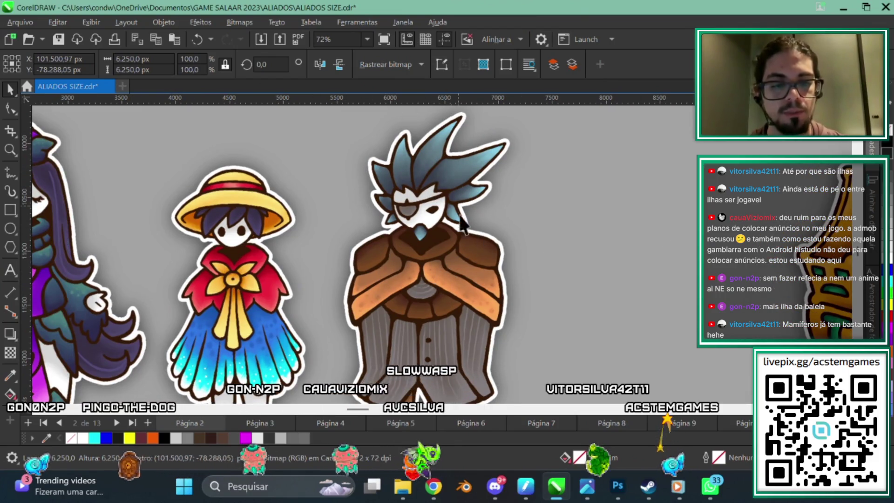
{"action": "scroll", "coordinate": [426, 284], "scroll_direction": "down", "scroll_amount": 2}
{"action": "scroll", "coordinate": [535, 279], "scroll_direction": "left", "scroll_amount": 2}
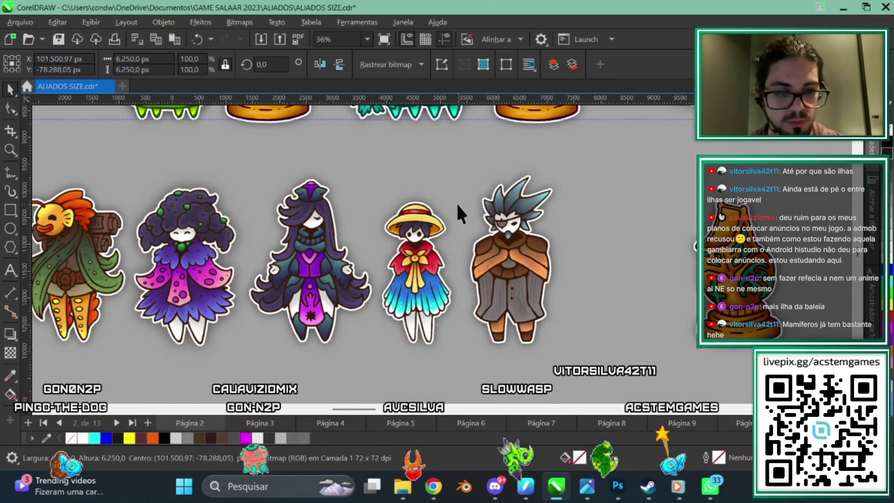
{"action": "scroll", "coordinate": [542, 270], "scroll_direction": "left", "scroll_amount": 1}
{"action": "scroll", "coordinate": [542, 270], "scroll_direction": "left", "scroll_amount": 1}
{"action": "scroll", "coordinate": [542, 270], "scroll_direction": "left", "scroll_amount": 1}
{"action": "scroll", "coordinate": [542, 270], "scroll_direction": "left", "scroll_amount": 1}
{"action": "scroll", "coordinate": [542, 270], "scroll_direction": "up", "scroll_amount": 1}
{"action": "scroll", "coordinate": [541, 270], "scroll_direction": "right", "scroll_amount": 1}
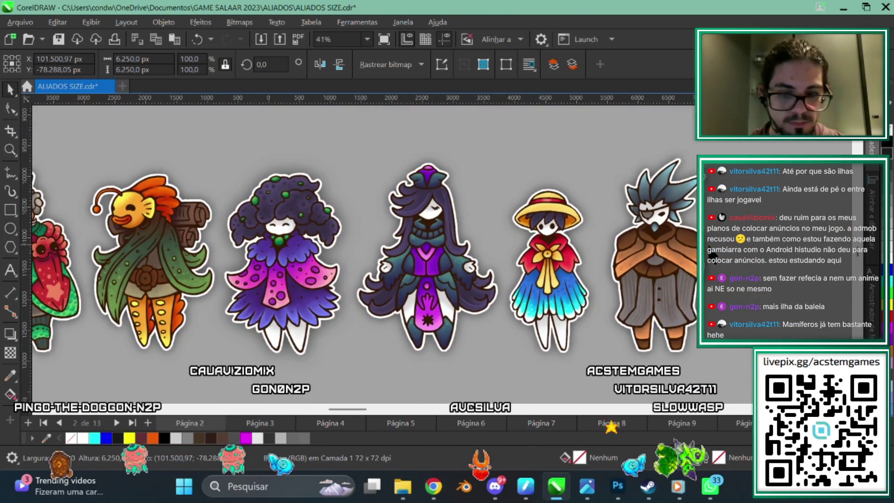
{"action": "scroll", "coordinate": [370, 236], "scroll_direction": "down", "scroll_amount": 3}
{"action": "scroll", "coordinate": [369, 236], "scroll_direction": "up", "scroll_amount": 2}
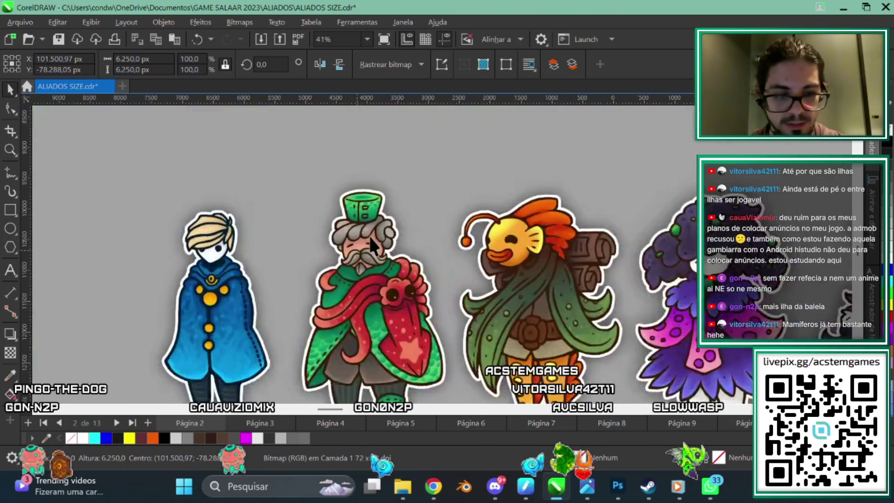
{"action": "scroll", "coordinate": [370, 236], "scroll_direction": "up", "scroll_amount": 2}
{"action": "scroll", "coordinate": [363, 301], "scroll_direction": "up", "scroll_amount": 2}
{"action": "scroll", "coordinate": [384, 328], "scroll_direction": "down", "scroll_amount": 1}
{"action": "scroll", "coordinate": [384, 327], "scroll_direction": "right", "scroll_amount": 1}
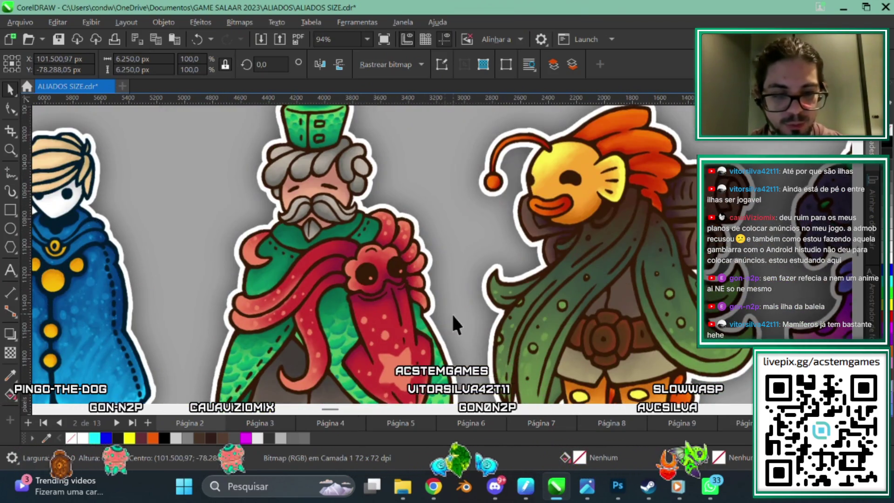
{"action": "scroll", "coordinate": [396, 291], "scroll_direction": "up", "scroll_amount": 2}
{"action": "scroll", "coordinate": [409, 291], "scroll_direction": "up", "scroll_amount": 1}
{"action": "scroll", "coordinate": [384, 320], "scroll_direction": "down", "scroll_amount": 2}
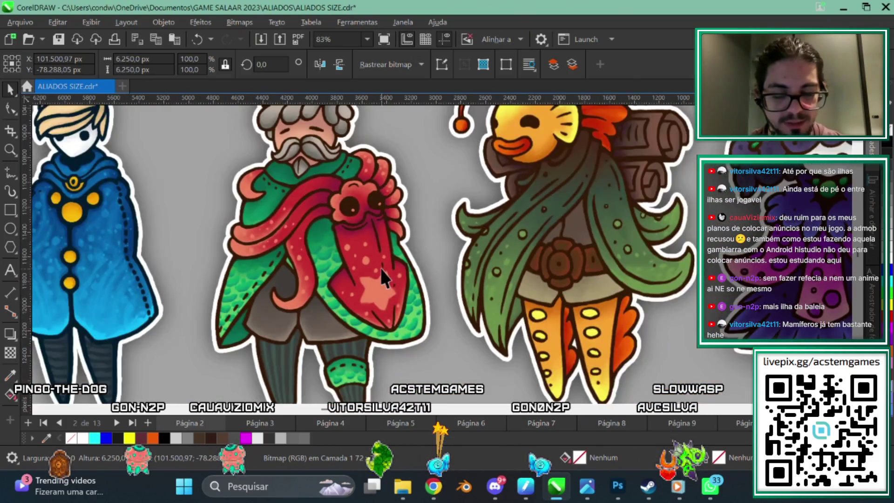
{"action": "scroll", "coordinate": [381, 268], "scroll_direction": "down", "scroll_amount": 1}
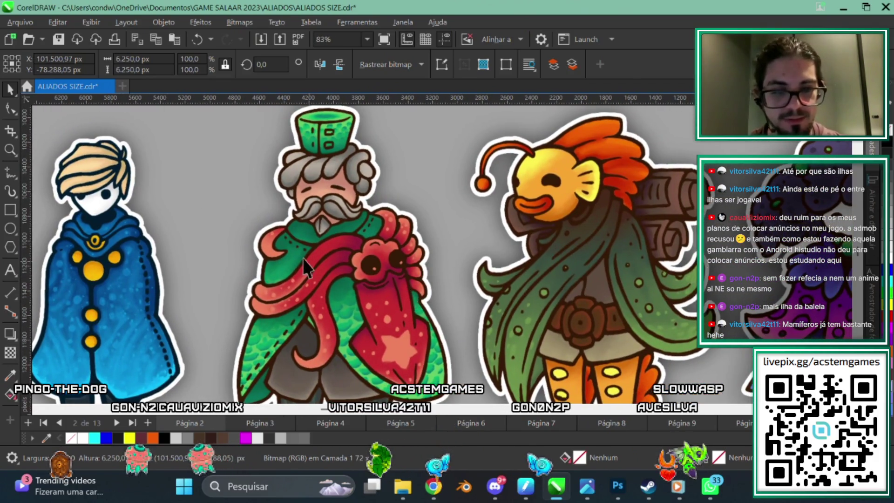
{"action": "scroll", "coordinate": [354, 270], "scroll_direction": "down", "scroll_amount": 1}
{"action": "scroll", "coordinate": [348, 289], "scroll_direction": "down", "scroll_amount": 1}
{"action": "scroll", "coordinate": [348, 299], "scroll_direction": "down", "scroll_amount": 1}
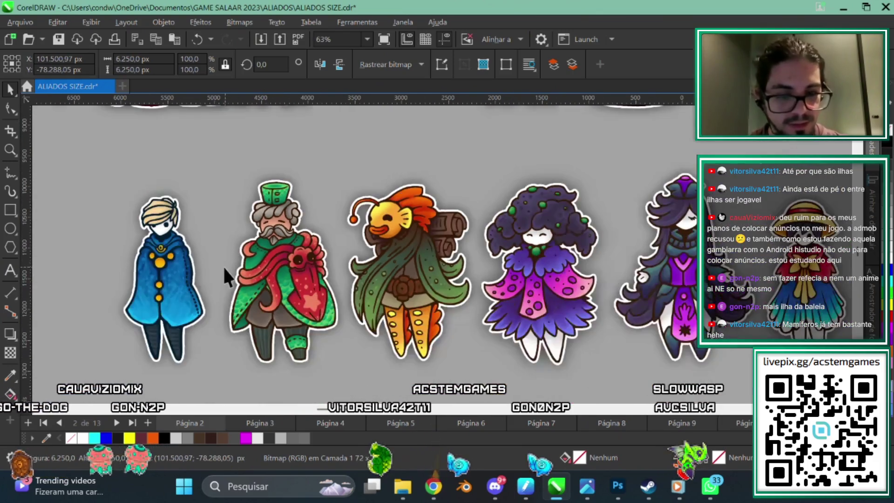
{"action": "scroll", "coordinate": [257, 264], "scroll_direction": "up", "scroll_amount": 1}
{"action": "scroll", "coordinate": [261, 261], "scroll_direction": "up", "scroll_amount": 1}
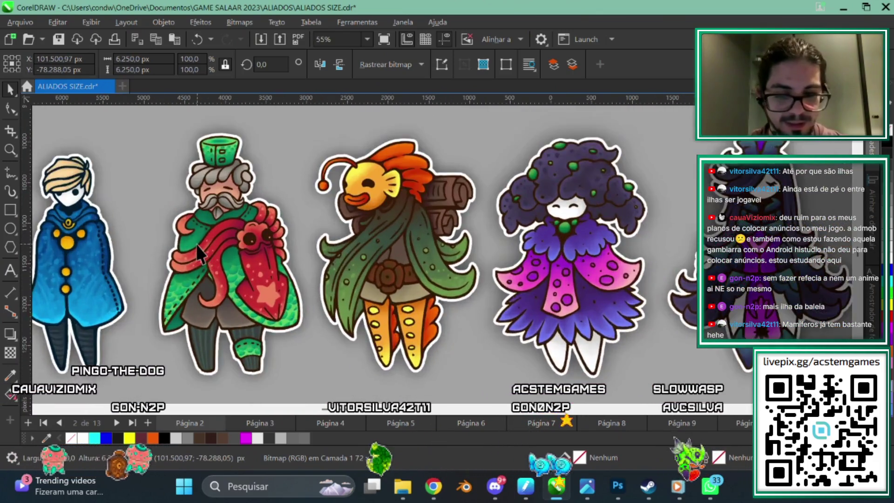
{"action": "scroll", "coordinate": [309, 240], "scroll_direction": "down", "scroll_amount": 2}
{"action": "mouse_move", "coordinate": [671, 278]}
{"action": "left_mouse_down"}
{"action": "mouse_move", "coordinate": [484, 278]}
{"action": "mouse_move", "coordinate": [554, 326]}
{"action": "left_mouse_up"}
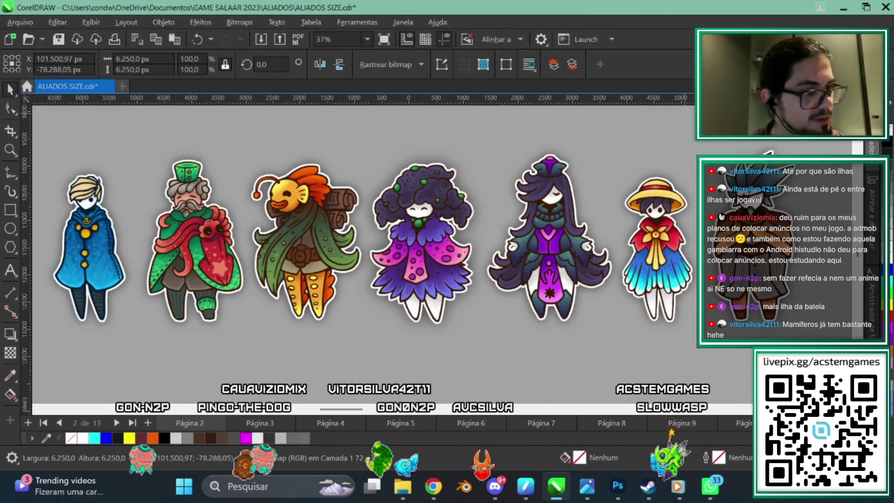
{"action": "left_click", "coordinate": [842, 6]}
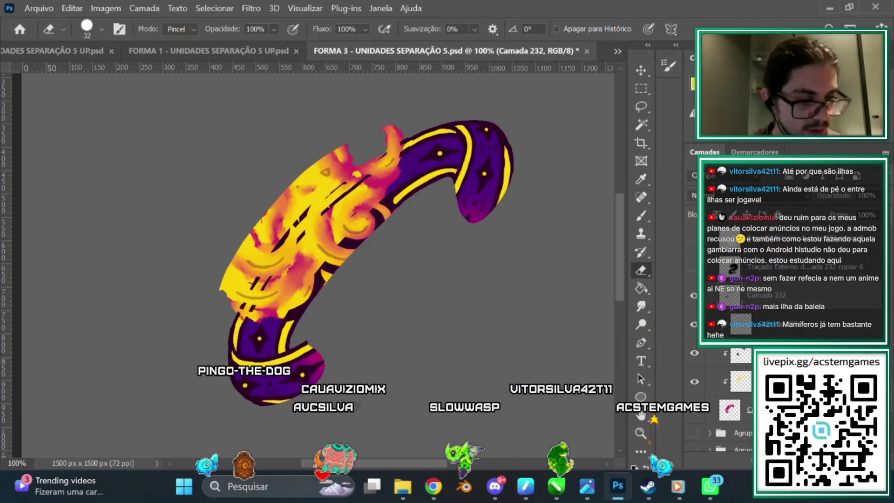
Step: Erase the yellow and orange smears past the upper-left outline on Camada 229, then reselect Camada 232
{"action": "left_click", "coordinate": [605, 258], "text": "ctrl"}
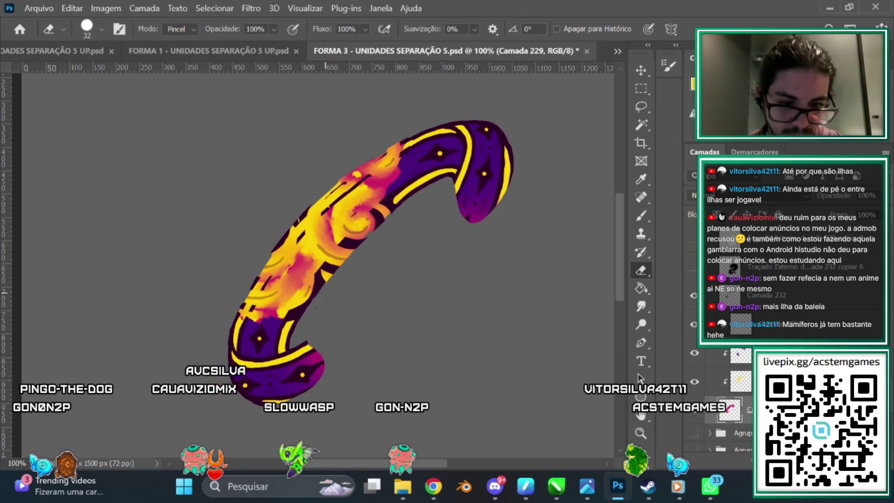
{"action": "left_click", "coordinate": [791, 286]}
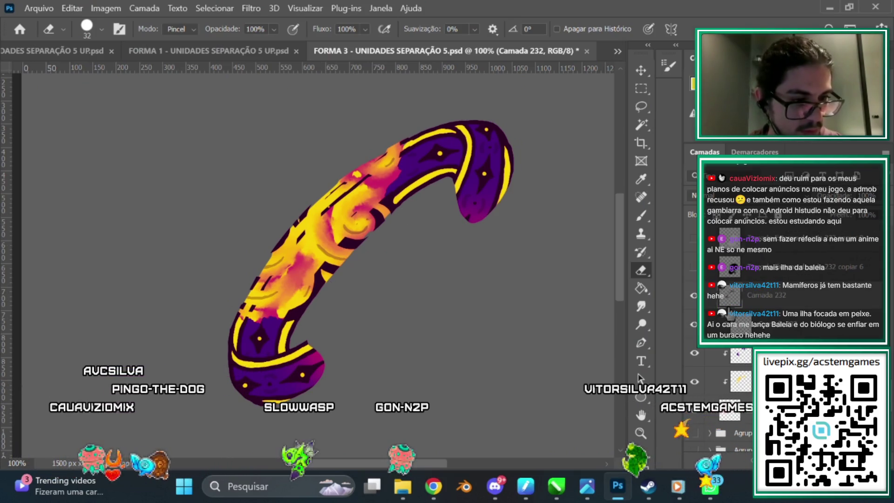
Step: Sample the dark outline colour and paint it along the limb's inner edge beside the yellow stripe
{"action": "key", "text": "b"}
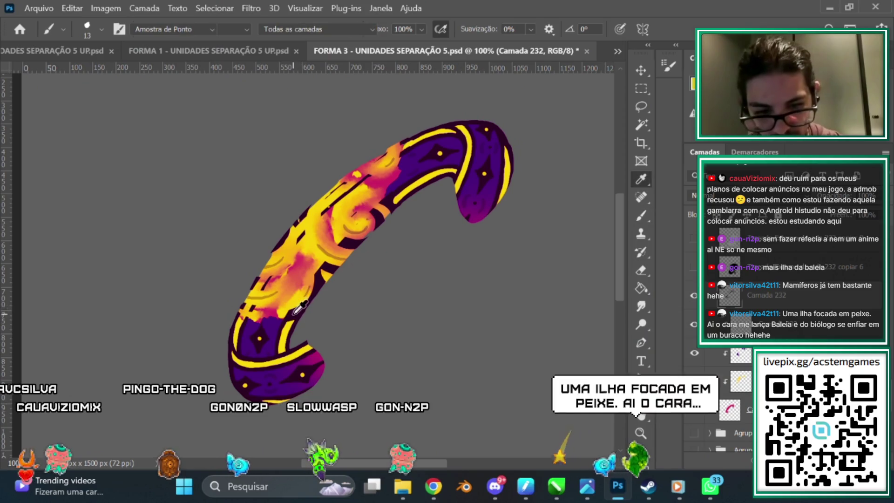
{"action": "left_click", "coordinate": [311, 359], "text": "alt"}
{"action": "left_click_drag", "start_coordinate": [316, 290], "coordinate": [395, 206]}
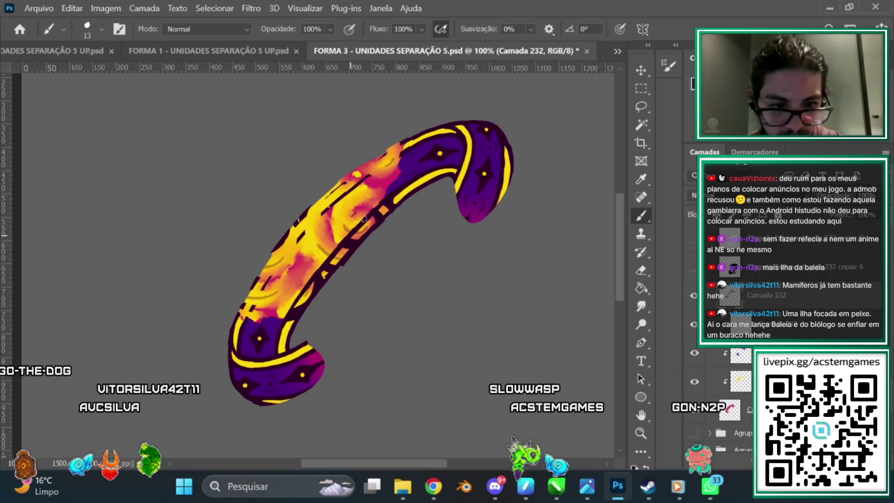
{"action": "left_click", "coordinate": [641, 271]}
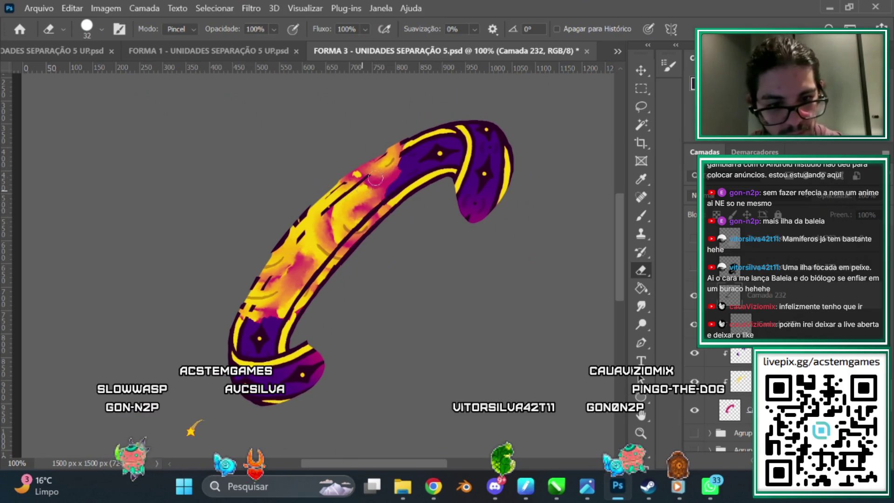
Step: Paint a firmer dark outline along the tube's left side, then zoom to 200% for detail
{"action": "left_click", "coordinate": [641, 216]}
{"action": "mouse_move", "coordinate": [244, 325]}
{"action": "left_mouse_down"}
{"action": "mouse_move", "coordinate": [334, 203]}
{"action": "mouse_move", "coordinate": [386, 164]}
{"action": "left_mouse_up"}
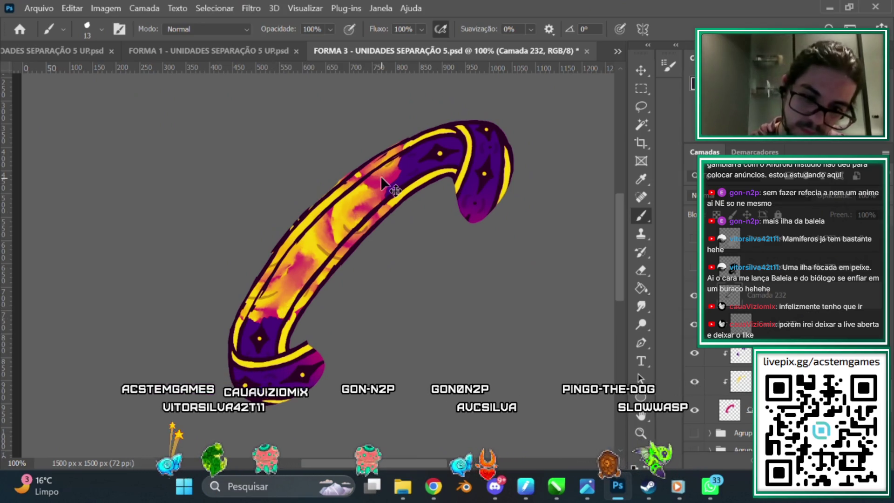
{"action": "key", "text": "ctrl+plus"}
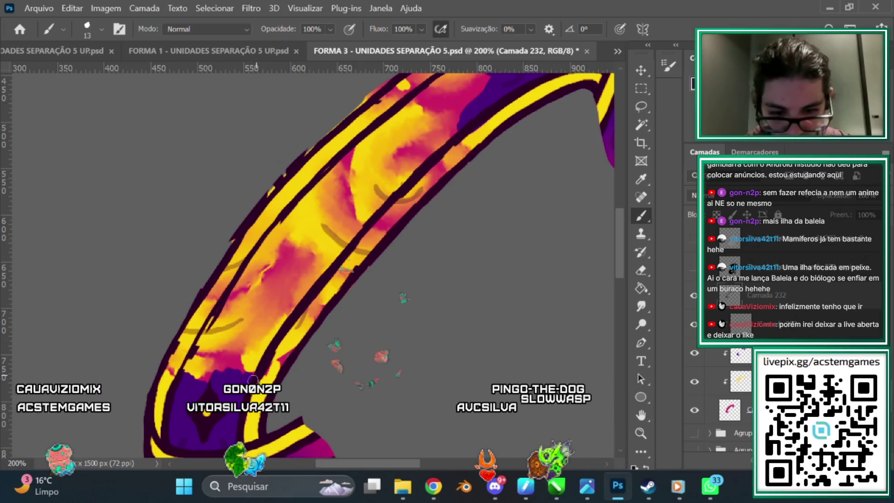
{"action": "key", "text": "ctrl+minus"}
{"action": "key", "text": "ctrl+minus"}
{"action": "key", "text": "ctrl+plus"}
{"action": "key", "text": "ctrl+plus"}
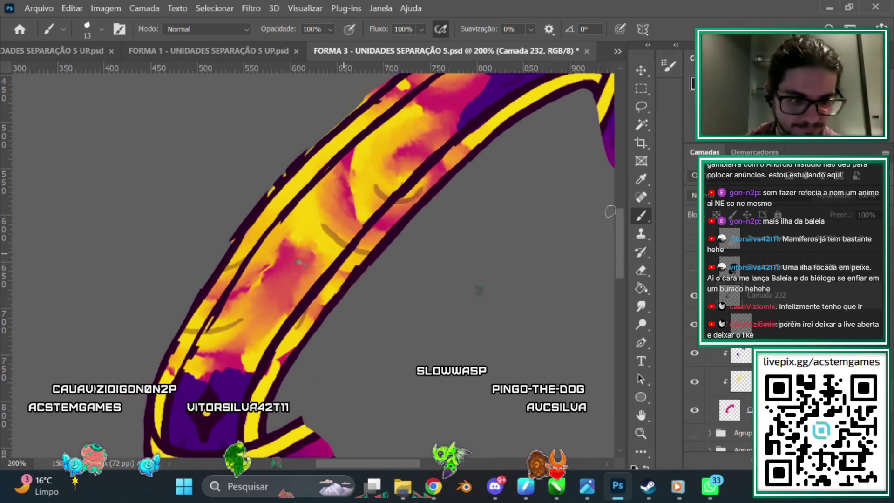
{"action": "scroll", "coordinate": [619, 224], "scroll_direction": "up", "scroll_amount": 5}
{"action": "scroll", "coordinate": [621, 219], "scroll_direction": "right", "scroll_amount": 8}
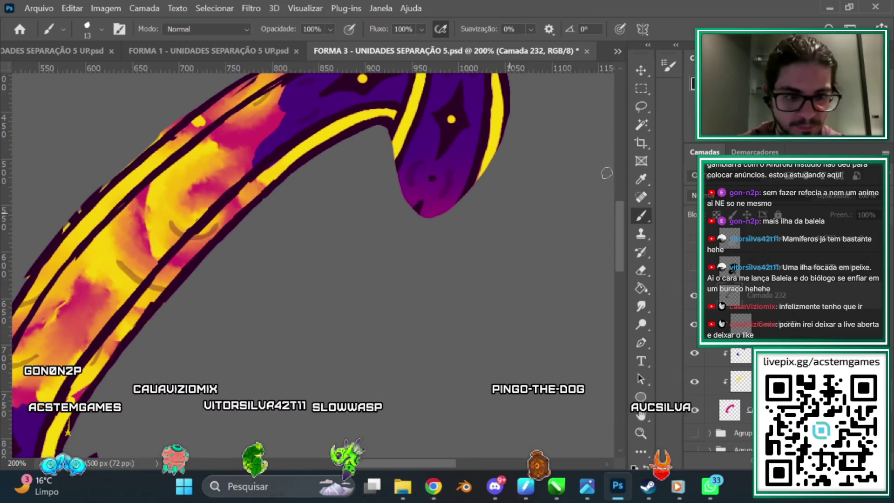
{"action": "scroll", "coordinate": [622, 217], "scroll_direction": "up", "scroll_amount": 1}
{"action": "key", "text": "e"}
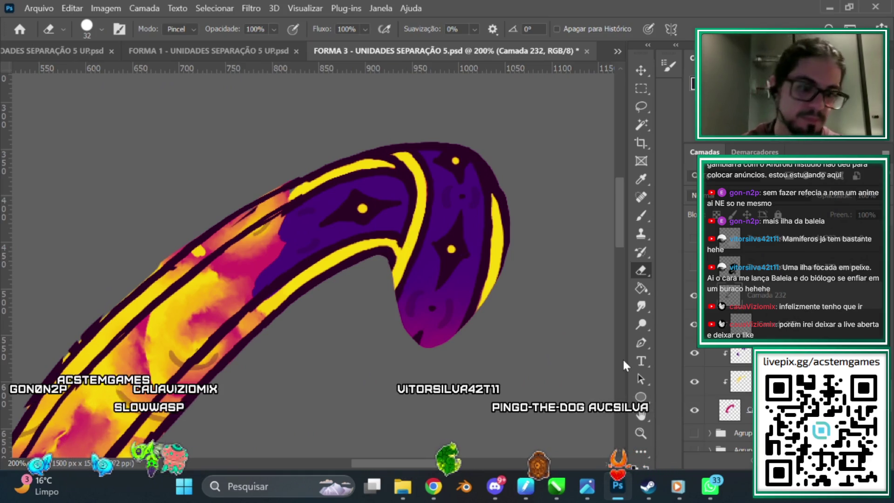
{"action": "left_click", "coordinate": [403, 487]}
Step: Open E1.png from Documentos > GAME SALAAR 2023 > ALIADOS > 001E > FORM 2 in the viewer
{"action": "left_click", "coordinate": [73, 220]}
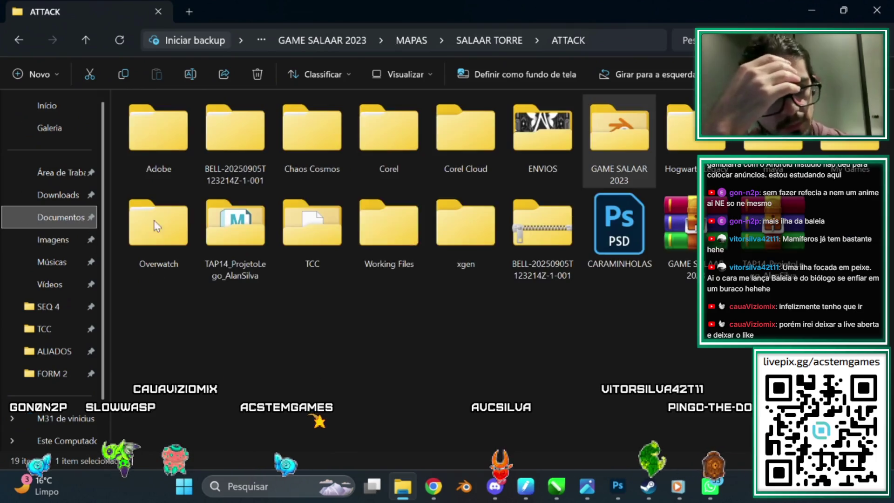
{"action": "double_click", "coordinate": [620, 127]}
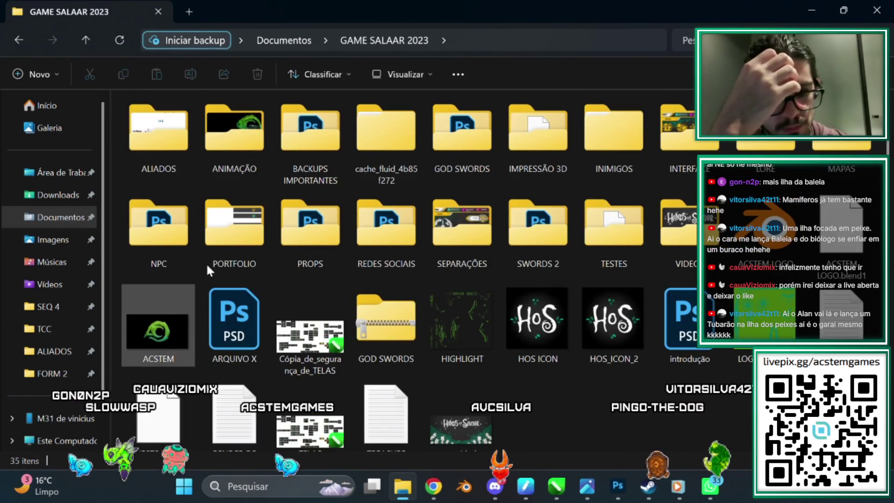
{"action": "double_click", "coordinate": [158, 127]}
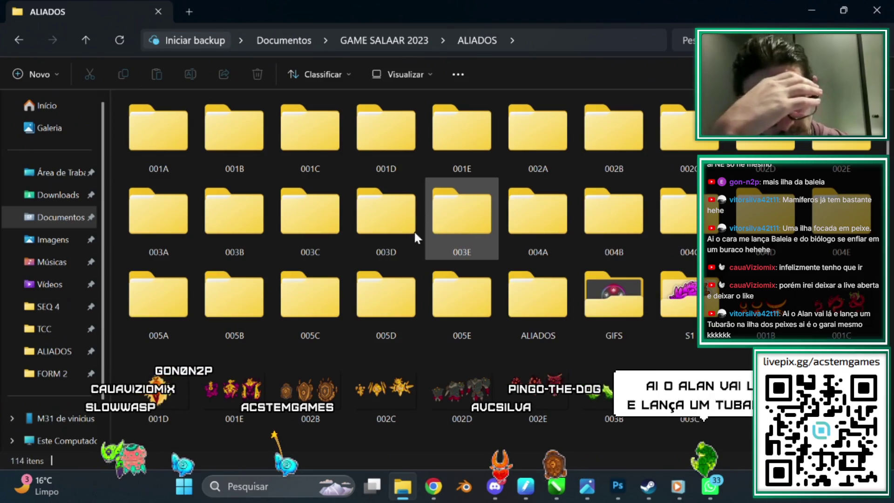
{"action": "left_click", "coordinate": [455, 134]}
{"action": "double_click", "coordinate": [454, 135]}
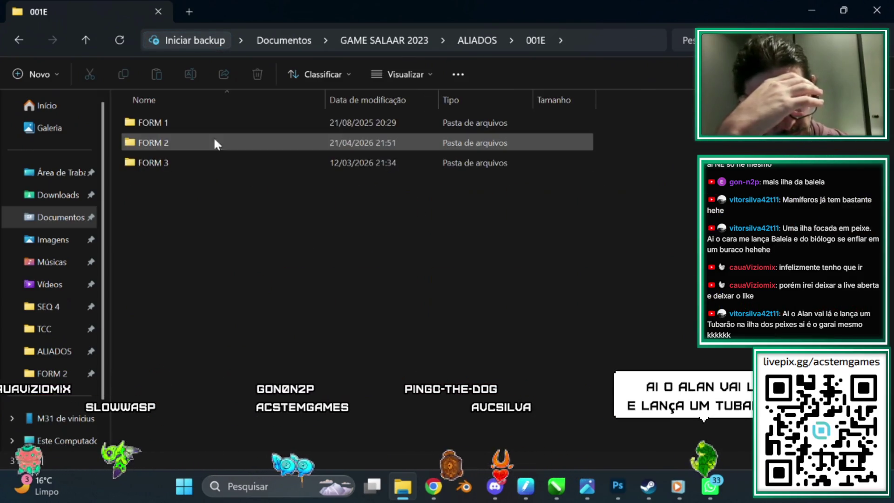
{"action": "double_click", "coordinate": [153, 140]}
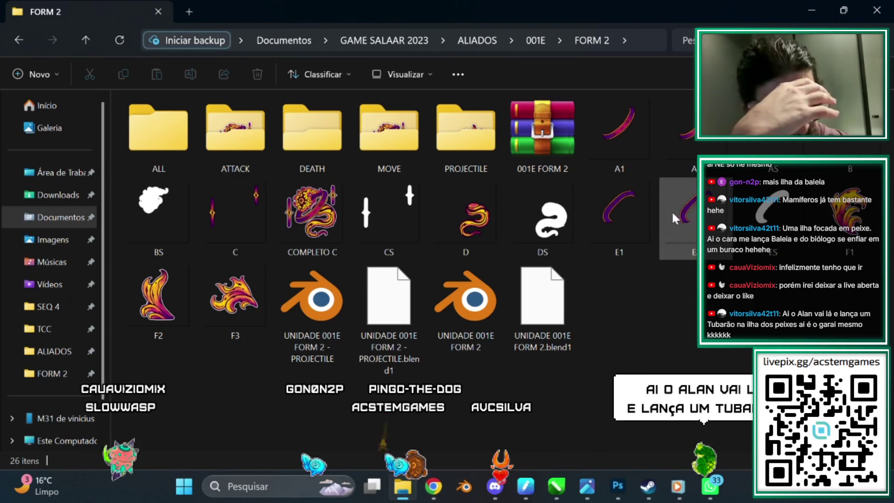
{"action": "left_click", "coordinate": [612, 211]}
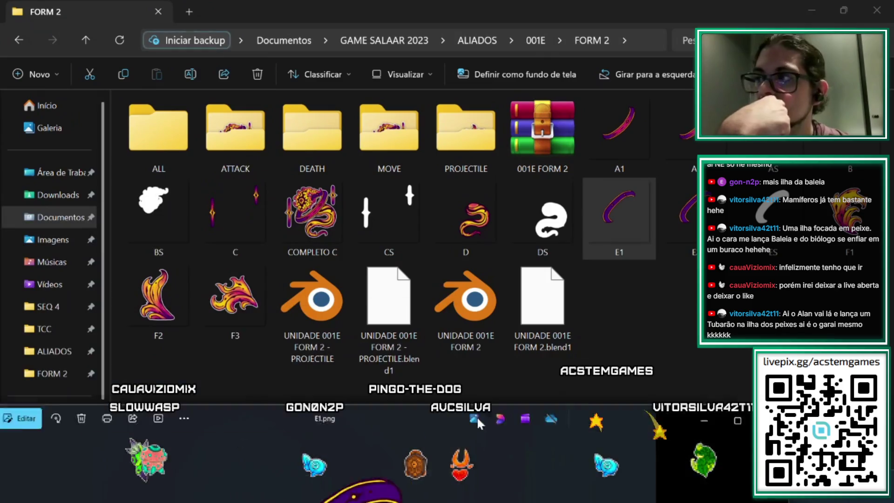
{"action": "key", "text": "Return"}
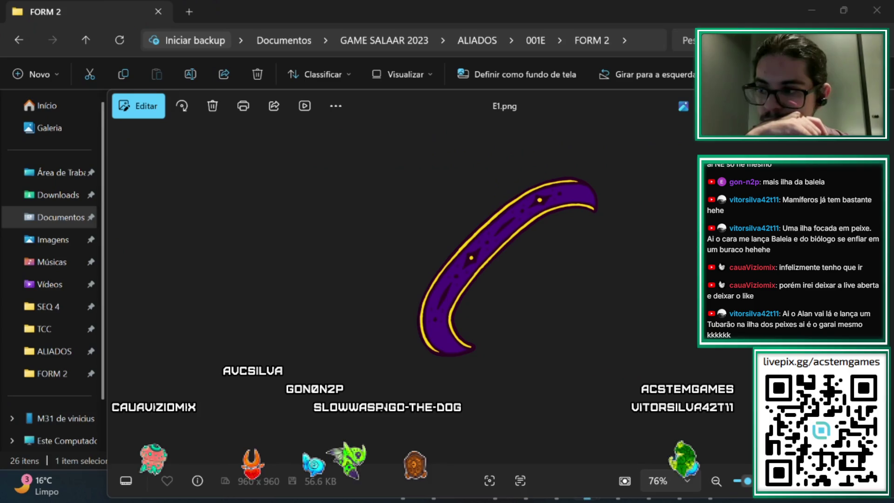
Step: Restore and minimize the FORM 2 Explorer window so E1.png stays visible
{"action": "scroll", "coordinate": [505, 265], "scroll_direction": "up", "scroll_amount": 3}
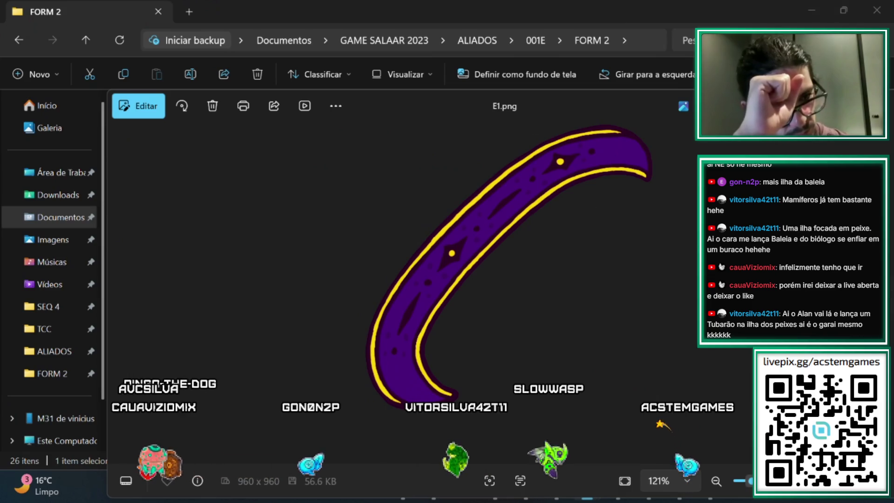
{"action": "left_click", "coordinate": [629, 34]}
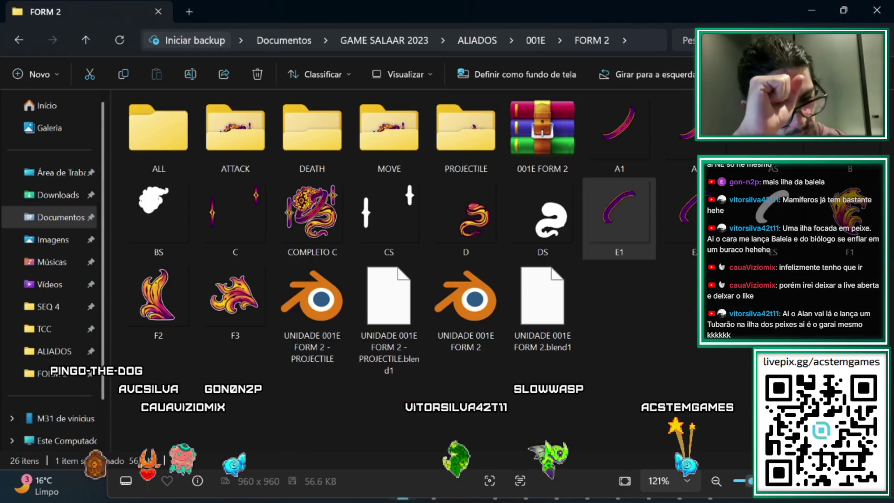
{"action": "double_click", "coordinate": [731, 16]}
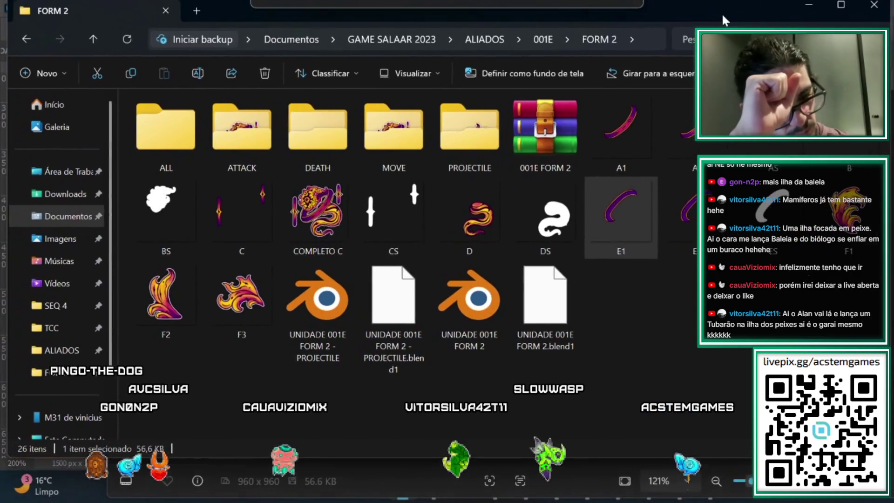
{"action": "left_click", "coordinate": [845, 9]}
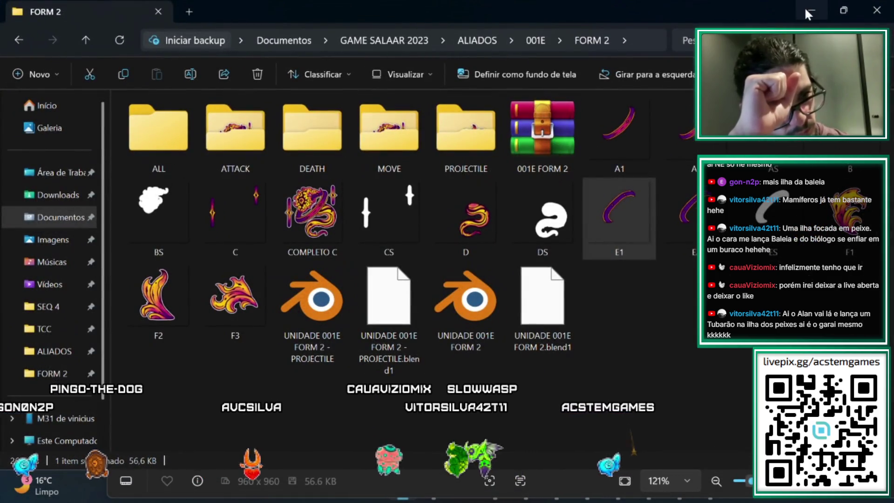
{"action": "left_click", "coordinate": [804, 7]}
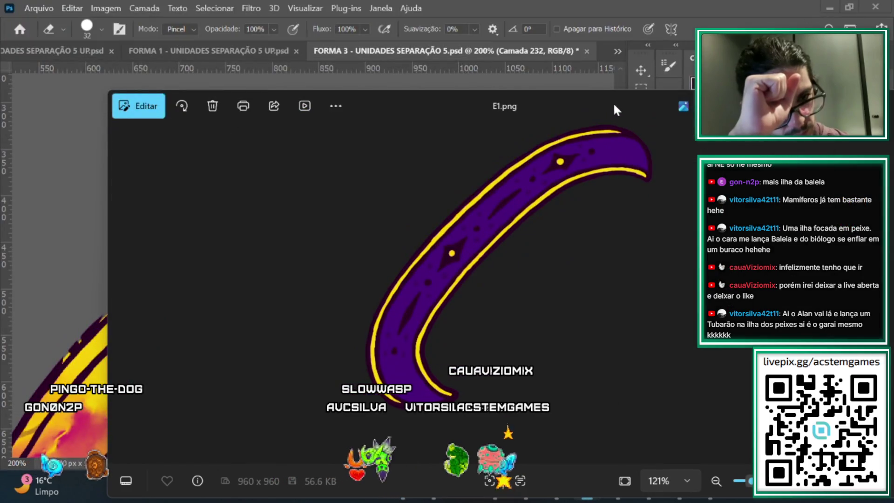
Step: Maximize the E1.png reference, compare it with the FORMA 3 document, then minimize Photos
{"action": "left_click_drag", "start_coordinate": [612, 102], "coordinate": [552, 53]}
{"action": "double_click", "coordinate": [551, 55]}
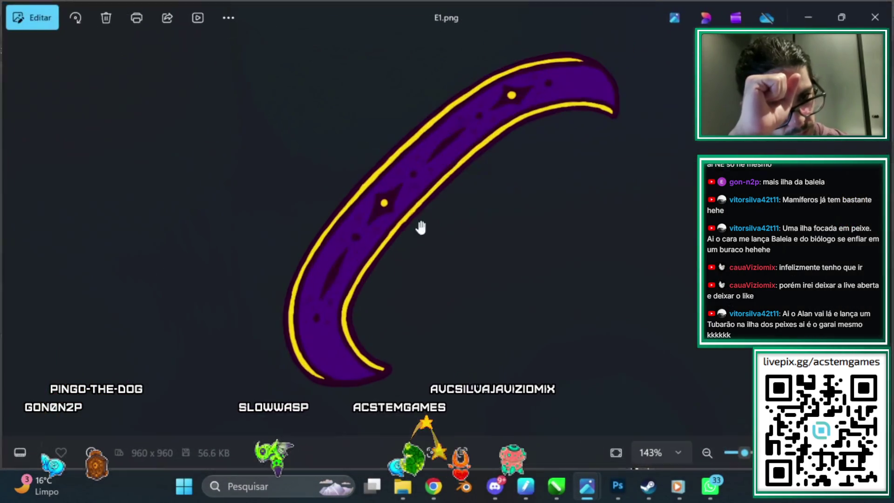
{"action": "mouse_move", "coordinate": [618, 486]}
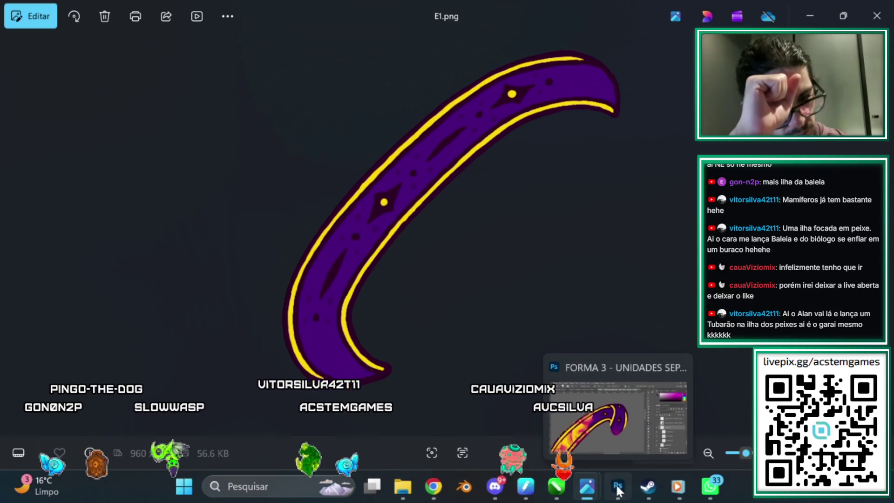
{"action": "left_click", "coordinate": [571, 471]}
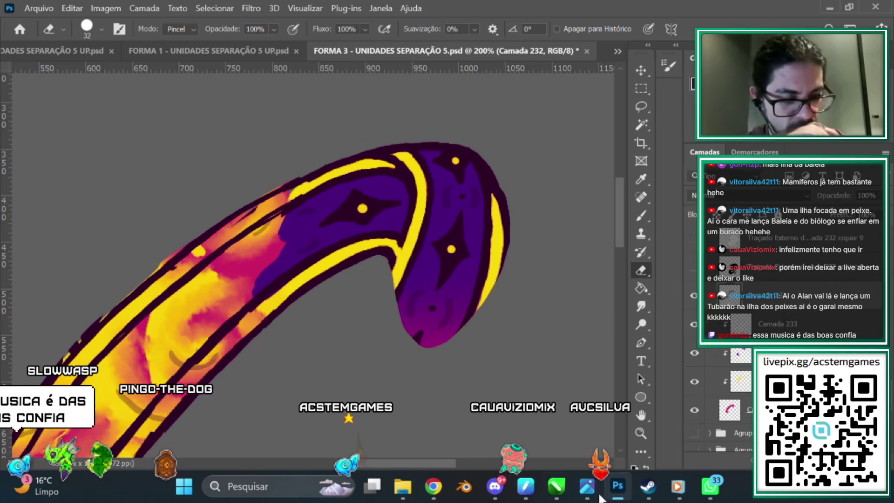
{"action": "mouse_move", "coordinate": [581, 492]}
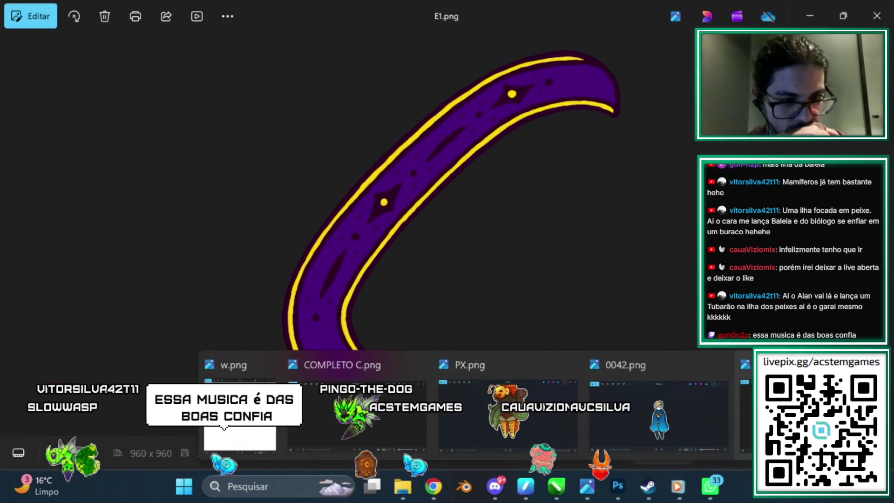
{"action": "left_click", "coordinate": [356, 414]}
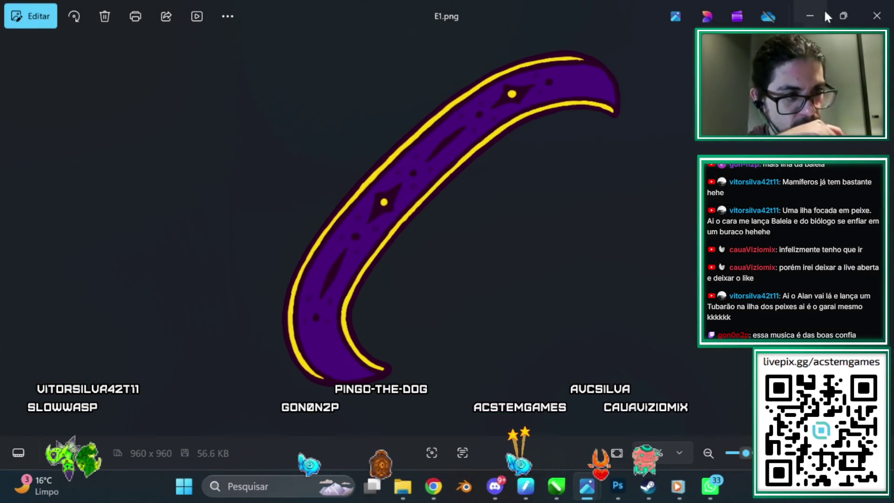
{"action": "left_click", "coordinate": [810, 16]}
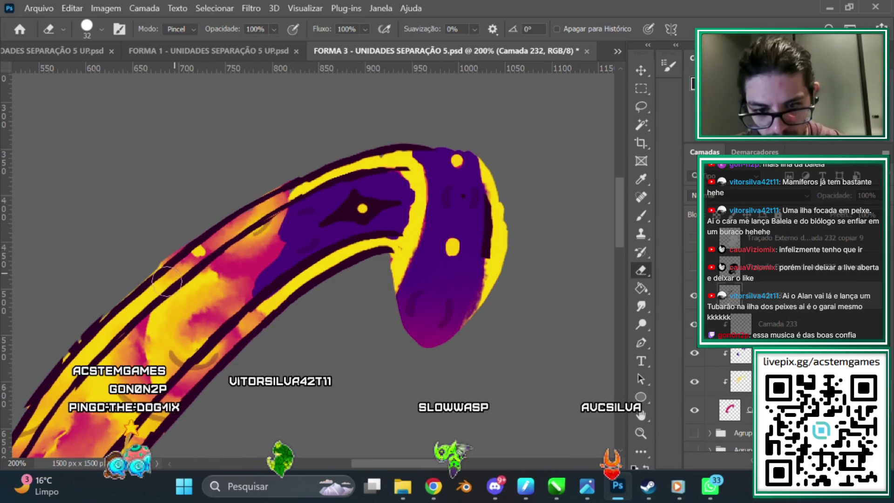
Step: Erase the dark outline marks along the limb's outer left edge and above the lower yellow band
{"action": "left_click_drag", "start_coordinate": [412, 460], "coordinate": [385, 461]}
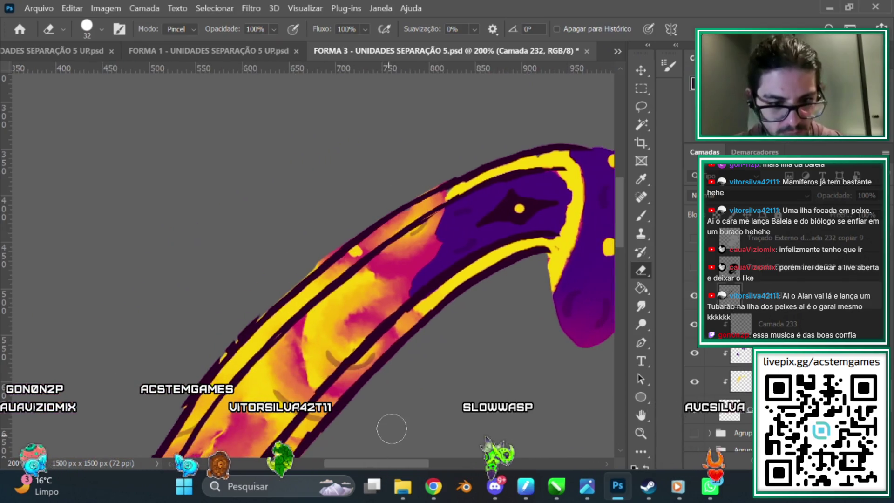
{"action": "left_click_drag", "start_coordinate": [619, 202], "coordinate": [612, 228]}
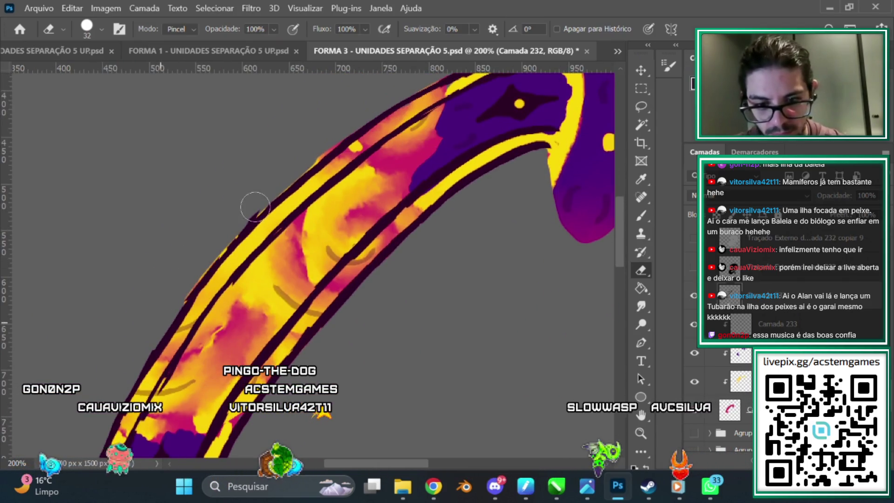
{"action": "left_click_drag", "start_coordinate": [184, 264], "coordinate": [235, 215]}
{"action": "left_click_drag", "start_coordinate": [176, 295], "coordinate": [271, 185]}
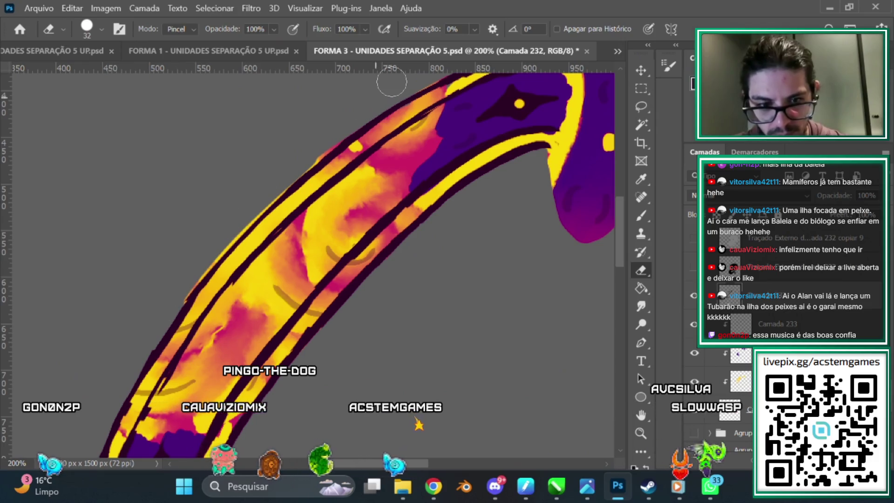
{"action": "left_click_drag", "start_coordinate": [619, 232], "coordinate": [618, 242]}
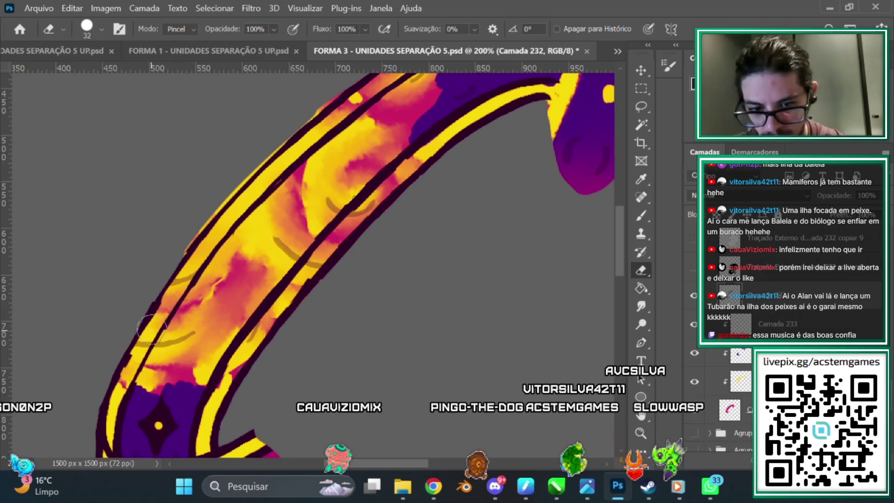
{"action": "left_click_drag", "start_coordinate": [620, 235], "coordinate": [620, 254]}
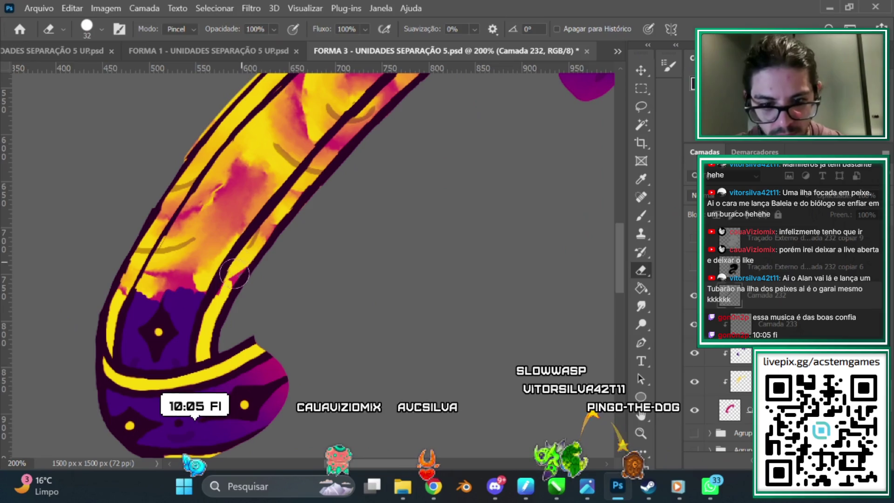
{"action": "scroll", "coordinate": [426, 247], "scroll_direction": "down", "scroll_amount": 3}
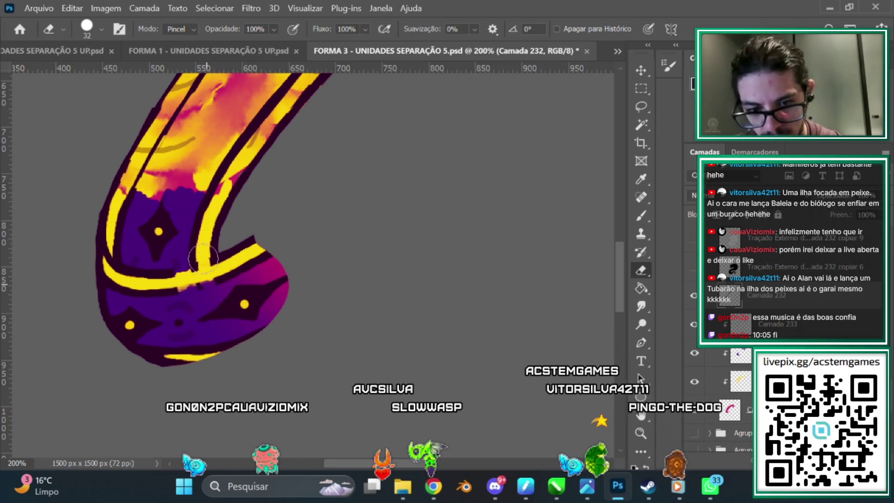
{"action": "mouse_move", "coordinate": [230, 265]}
{"action": "left_mouse_down"}
{"action": "mouse_move", "coordinate": [253, 313]}
{"action": "mouse_move", "coordinate": [172, 294]}
{"action": "left_mouse_up"}
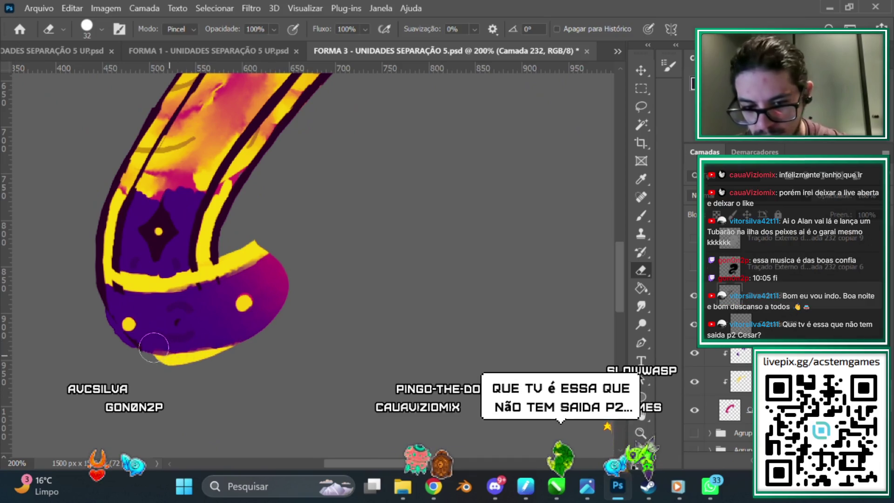
{"action": "left_click", "coordinate": [641, 215]}
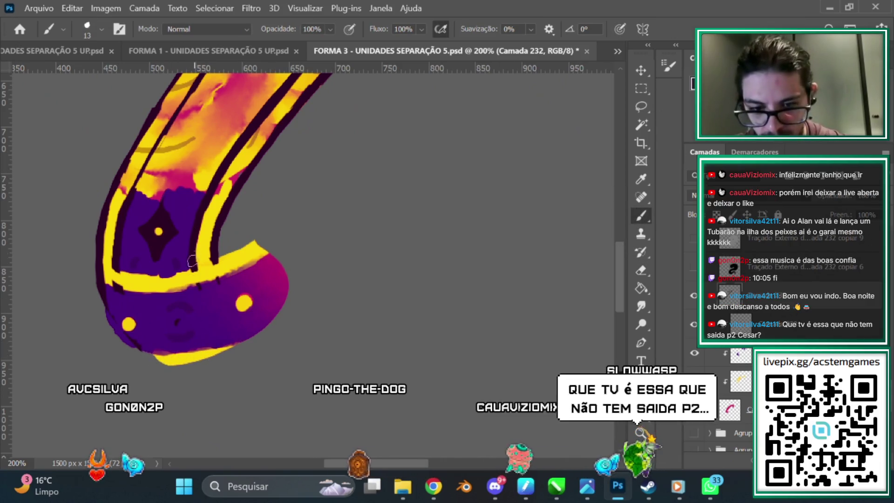
Step: Paint dark stripe lines down the lower purple band with the size-13 brush, erasing ragged edges
{"action": "left_click_drag", "start_coordinate": [220, 344], "coordinate": [197, 251]}
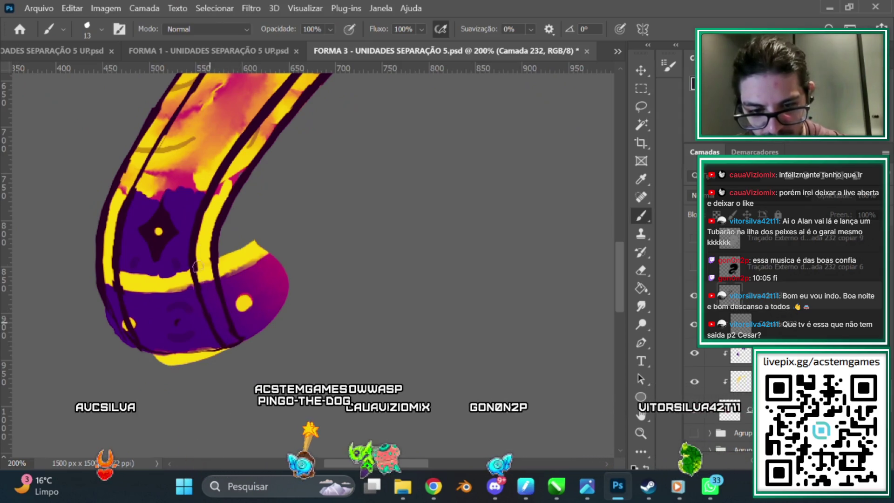
{"action": "left_click", "coordinate": [646, 271]}
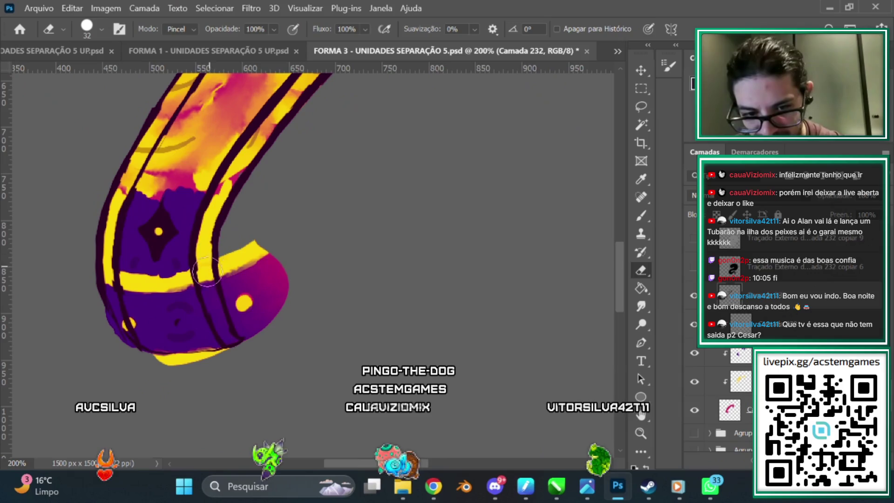
{"action": "scroll", "coordinate": [219, 252], "scroll_direction": "up", "scroll_amount": 3}
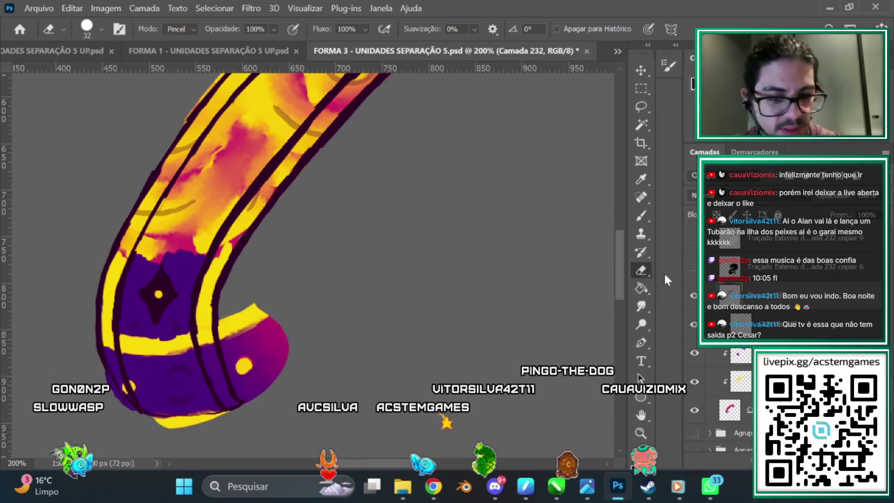
{"action": "left_click", "coordinate": [640, 215]}
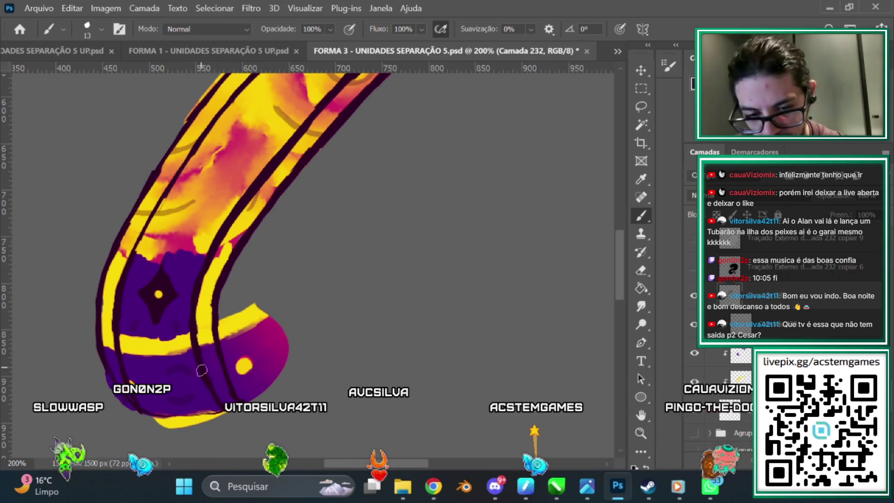
{"action": "scroll", "coordinate": [212, 202], "scroll_direction": "down", "scroll_amount": 2}
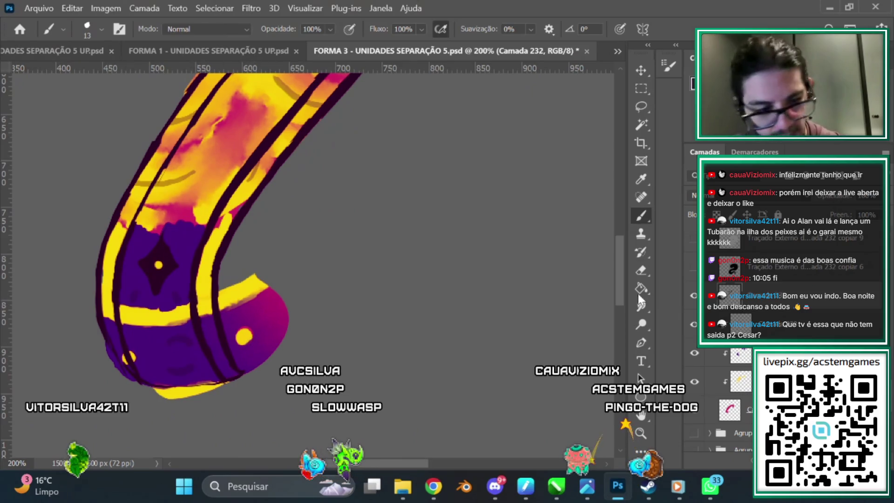
{"action": "left_click", "coordinate": [641, 270]}
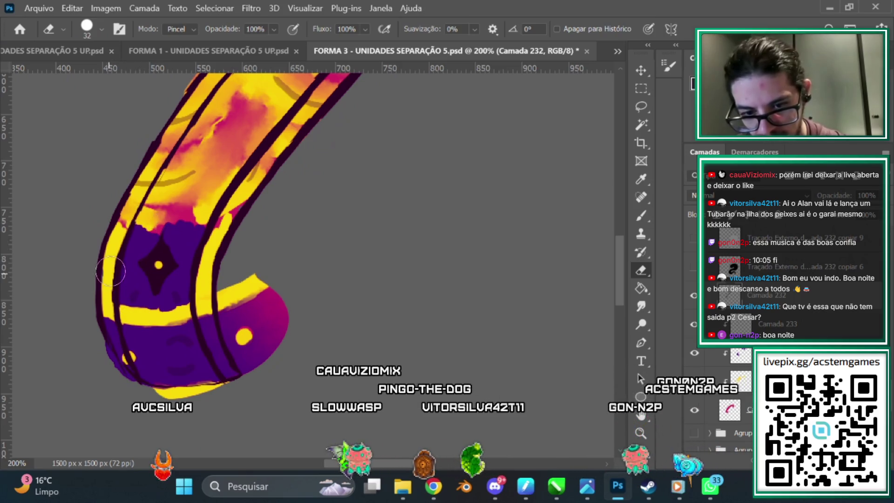
Step: Touch up the dark outline and yellow stripes with brush and eraser, then zoom out and select Camada 230
{"action": "left_click", "coordinate": [641, 216]}
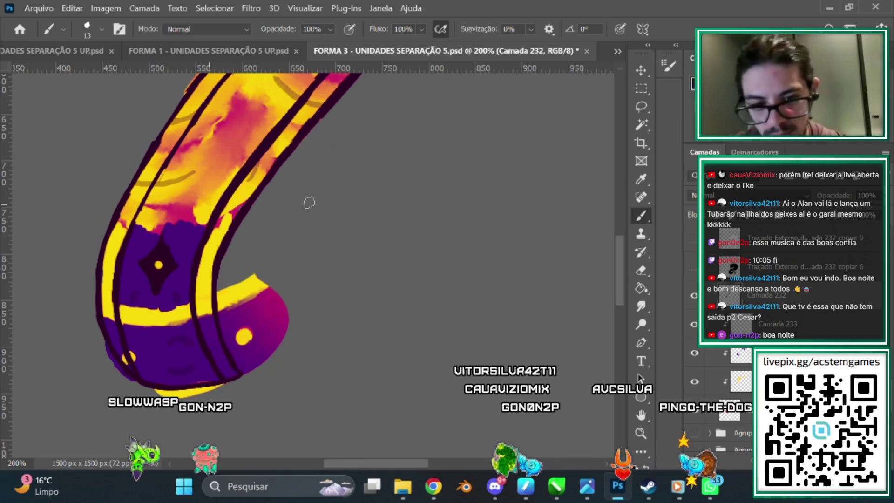
{"action": "scroll", "coordinate": [624, 277], "scroll_direction": "up", "scroll_amount": 2}
{"action": "left_click", "coordinate": [641, 270]}
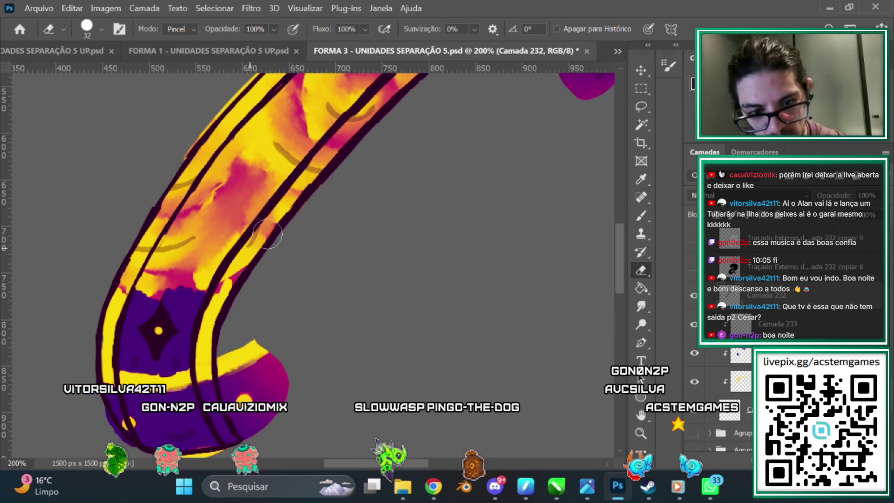
{"action": "key", "text": "b"}
{"action": "scroll", "coordinate": [326, 191], "scroll_direction": "up", "scroll_amount": 2}
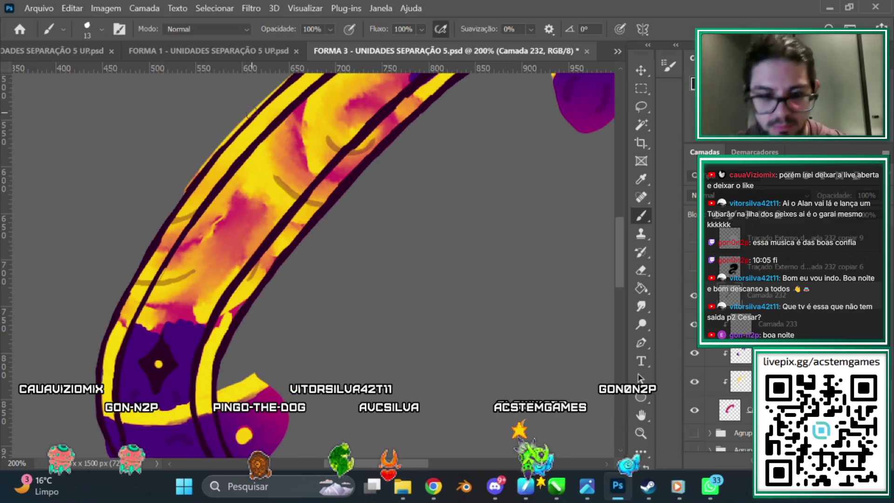
{"action": "key", "text": "ctrl+minus"}
{"action": "left_click", "coordinate": [740, 381]}
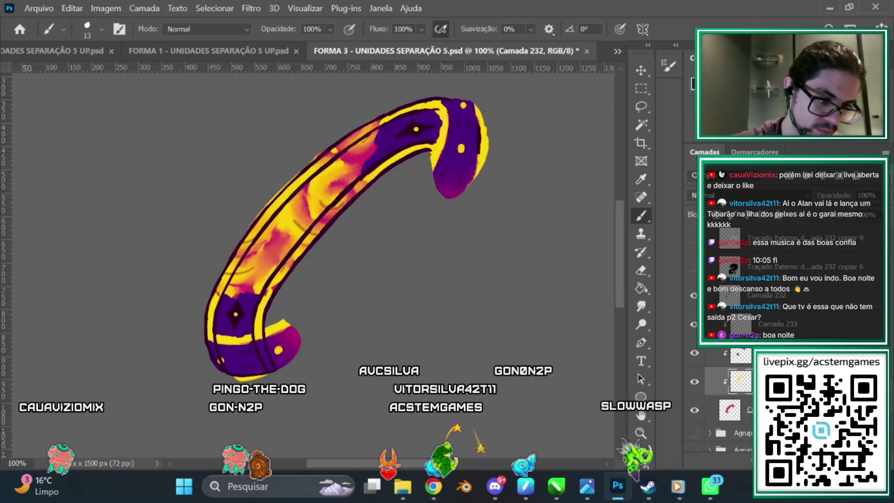
Step: Erase the orange smudges from the pink band on Camada 230, then move to layer Camada 233
{"action": "left_click", "coordinate": [640, 270]}
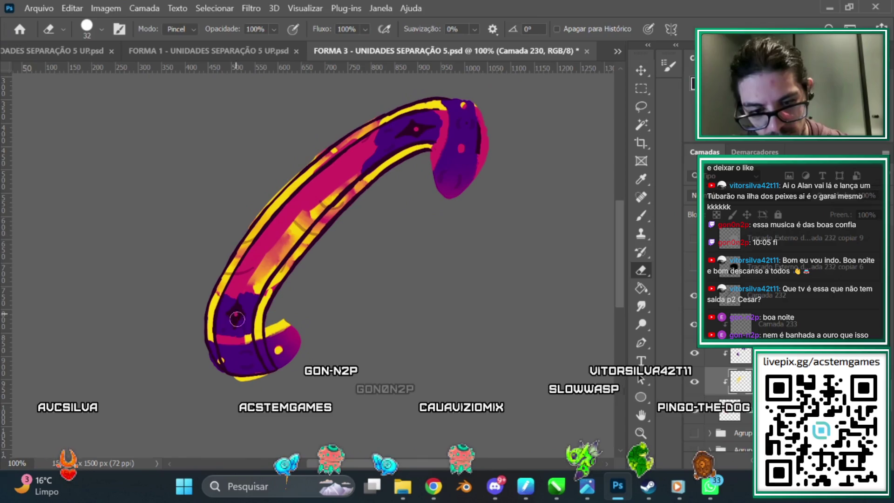
{"action": "left_click_drag", "start_coordinate": [288, 231], "coordinate": [269, 270]}
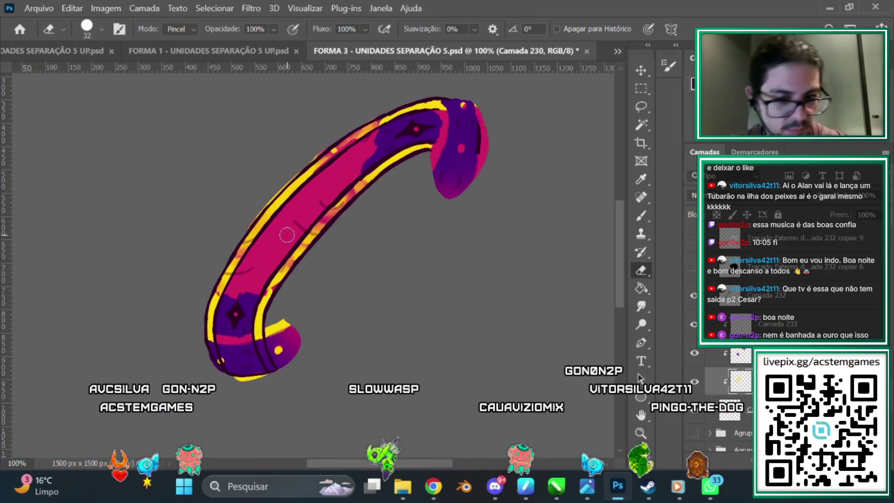
{"action": "key", "text": "alt+bracketleft"}
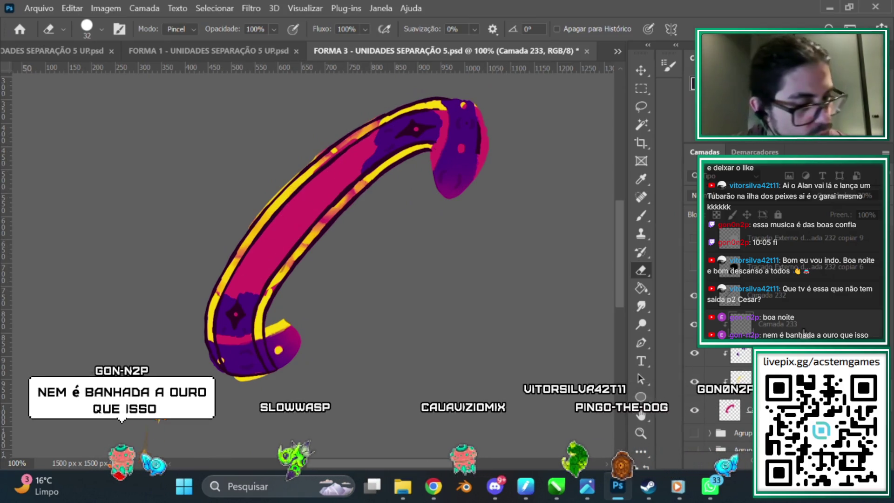
Step: Sample the purple at the limb's tip, then erase the dark purple patch from the hook's end
{"action": "key", "text": "alt+bracketleft"}
{"action": "key", "text": "alt+bracketleft"}
{"action": "key", "text": "i"}
{"action": "left_click", "coordinate": [436, 132]}
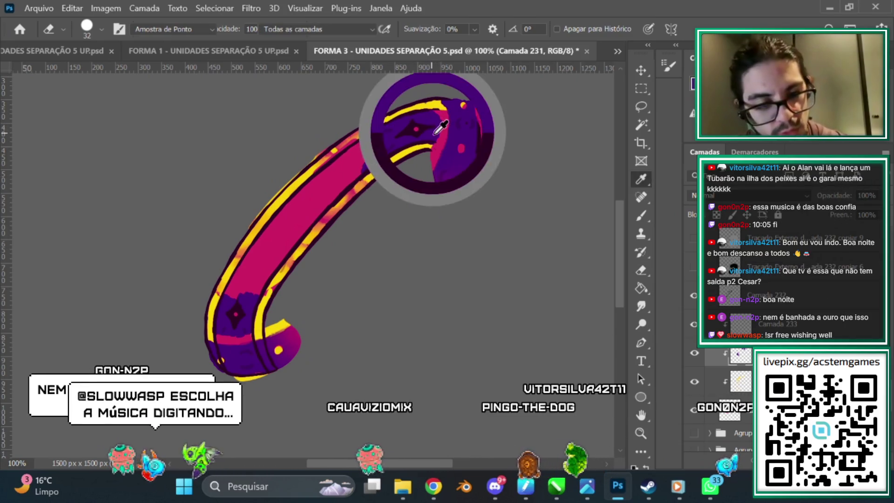
{"action": "left_click", "coordinate": [641, 215]}
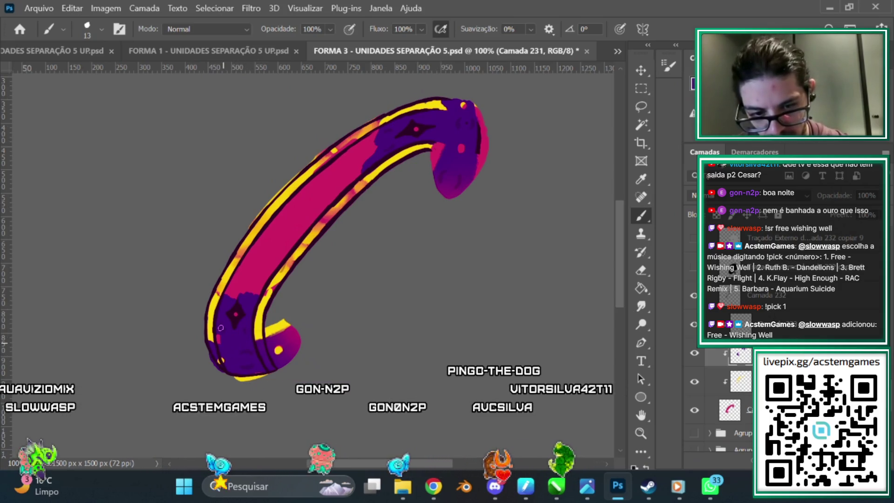
{"action": "left_click", "coordinate": [641, 270]}
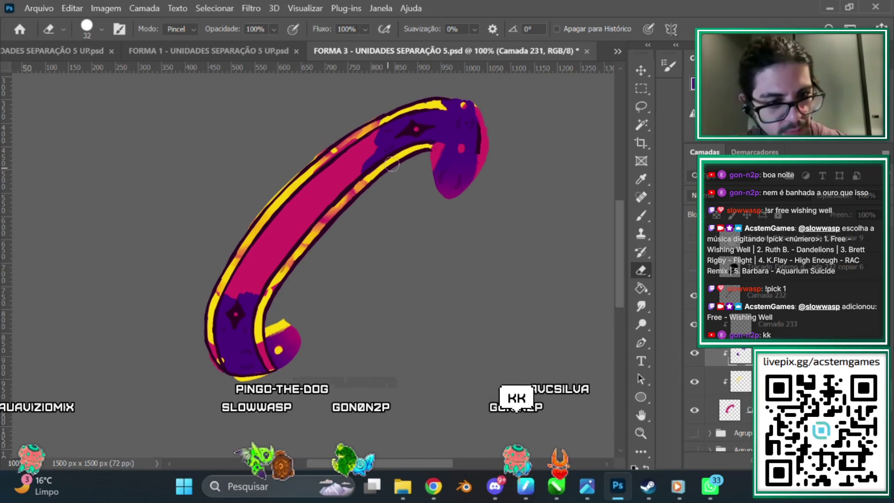
{"action": "mouse_move", "coordinate": [435, 153]}
{"action": "left_mouse_down"}
{"action": "mouse_move", "coordinate": [478, 175]}
{"action": "mouse_move", "coordinate": [435, 162]}
{"action": "left_mouse_up"}
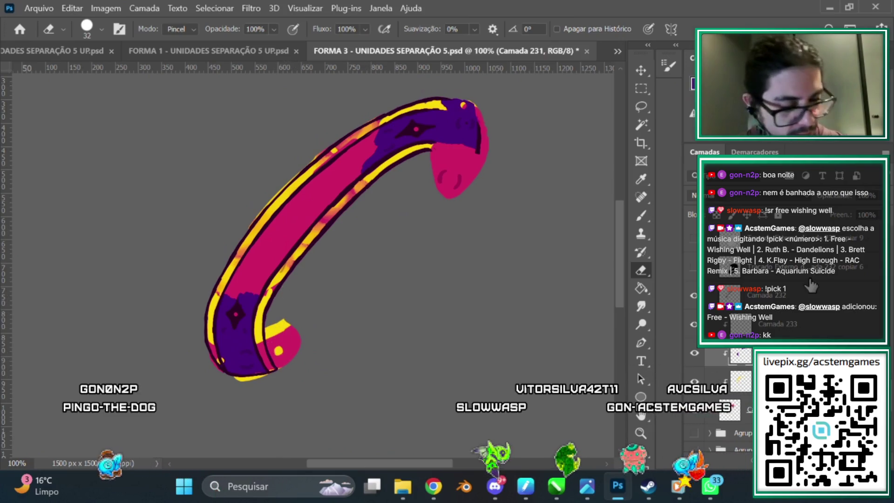
Step: Switch to Camada 233 and undo the last three outline changes
{"action": "left_click", "coordinate": [795, 329]}
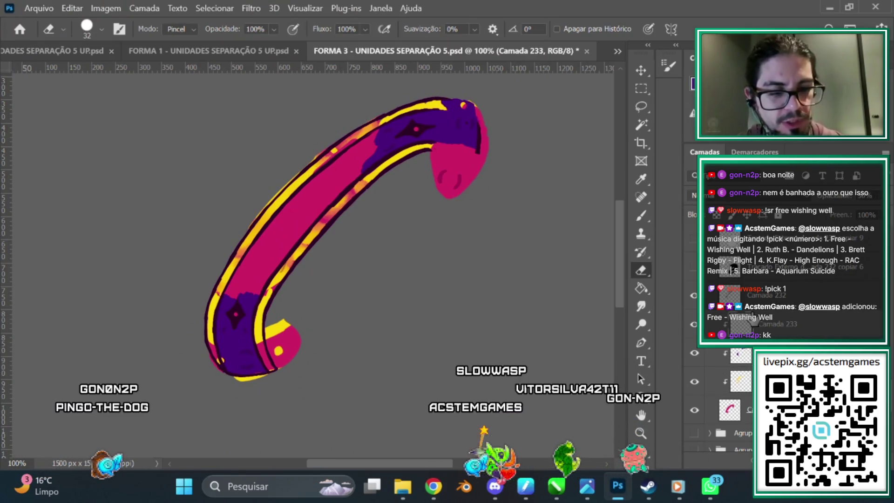
{"action": "key", "text": "ctrl+z"}
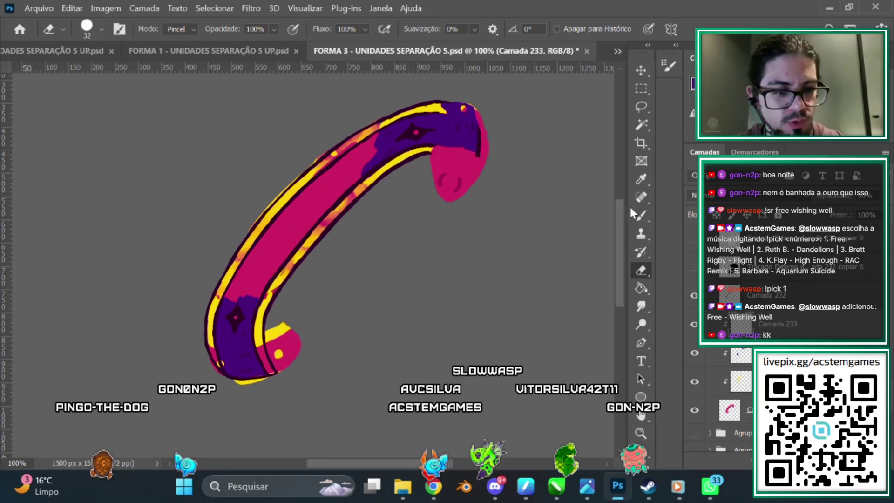
{"action": "key", "text": "ctrl+z"}
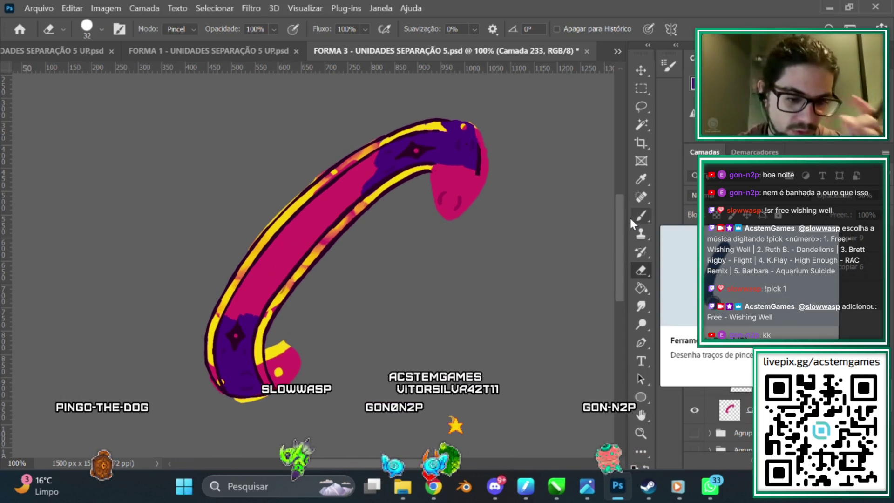
{"action": "key", "text": "ctrl+z"}
{"action": "key", "text": "ctrl+z"}
{"action": "key", "text": "ctrl+z"}
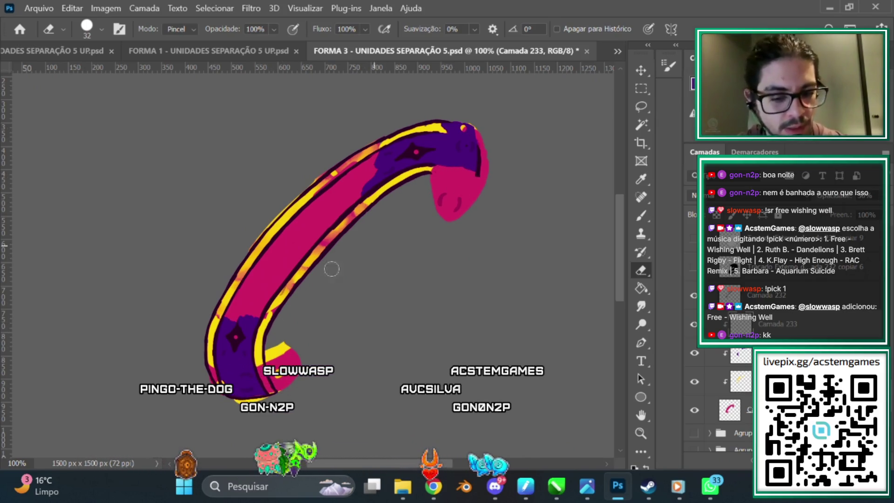
Step: Erase the pink hooked head and the pink rim at the limb's upper-right end
{"action": "scroll", "coordinate": [389, 437], "scroll_direction": "left", "scroll_amount": 2}
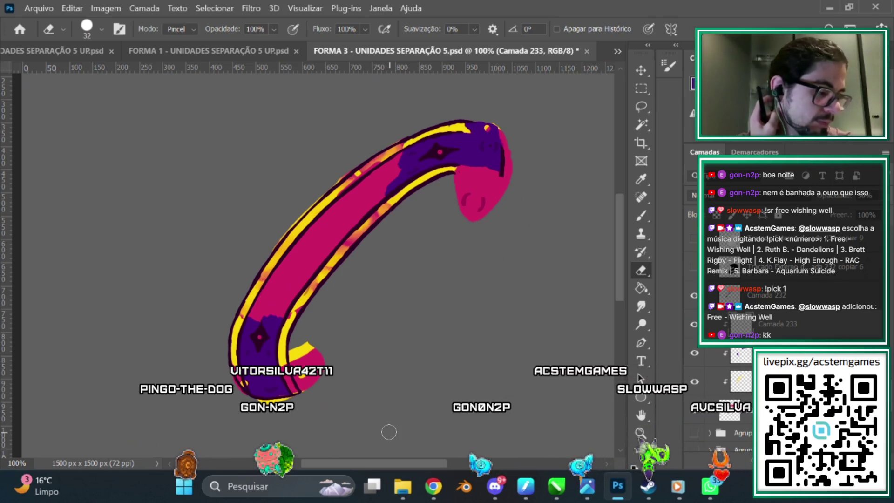
{"action": "scroll", "coordinate": [618, 250], "scroll_direction": "up", "scroll_amount": 2}
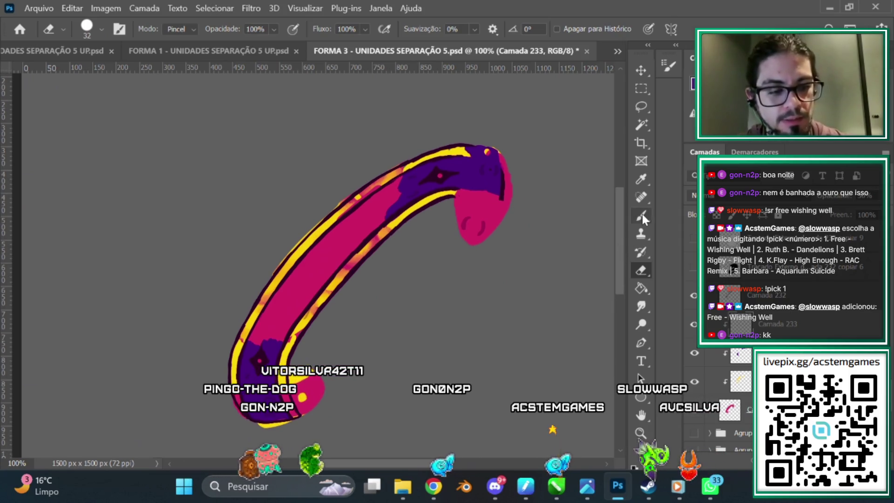
{"action": "left_click", "coordinate": [642, 217]}
{"action": "scroll", "coordinate": [616, 232], "scroll_direction": "down", "scroll_amount": 2}
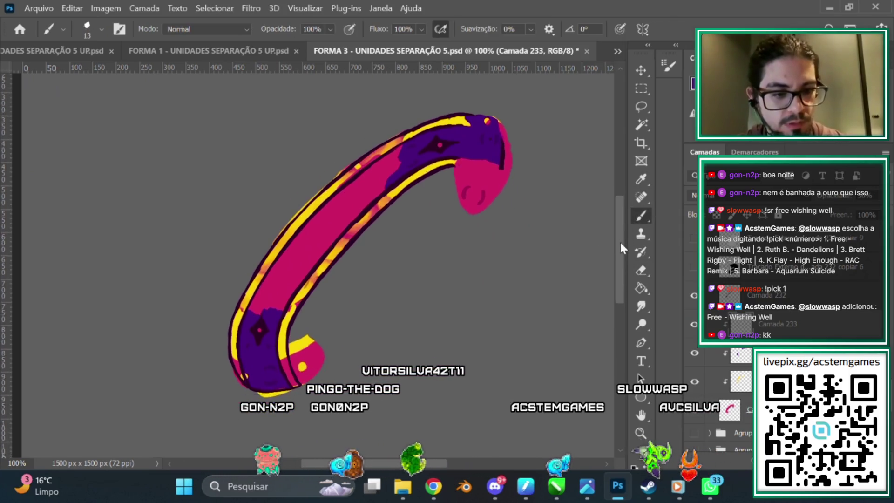
{"action": "scroll", "coordinate": [619, 241], "scroll_direction": "up", "scroll_amount": 2}
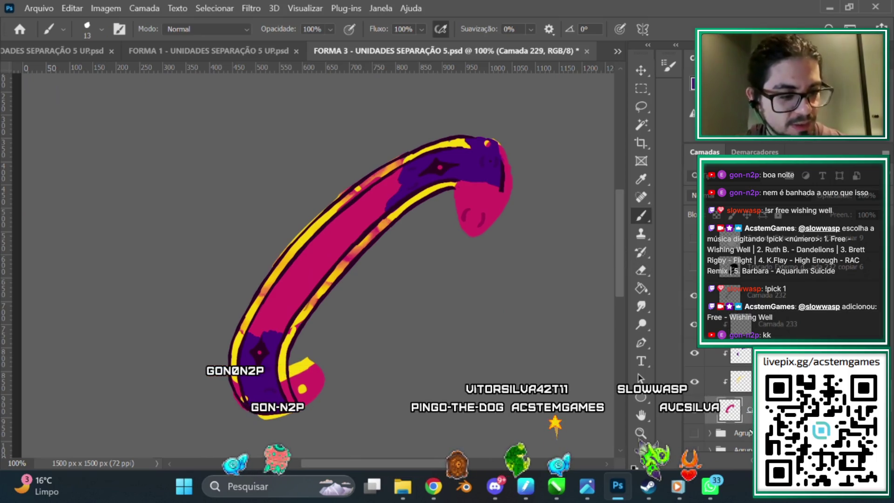
{"action": "key", "text": "e"}
{"action": "mouse_move", "coordinate": [505, 203]}
{"action": "left_mouse_down"}
{"action": "mouse_move", "coordinate": [459, 199]}
{"action": "mouse_move", "coordinate": [502, 235]}
{"action": "left_mouse_up"}
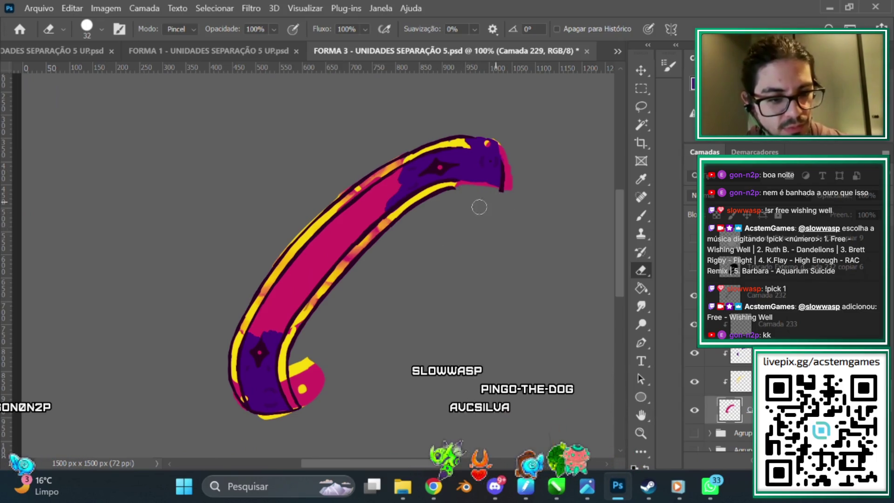
{"action": "left_click_drag", "start_coordinate": [514, 175], "coordinate": [511, 166]}
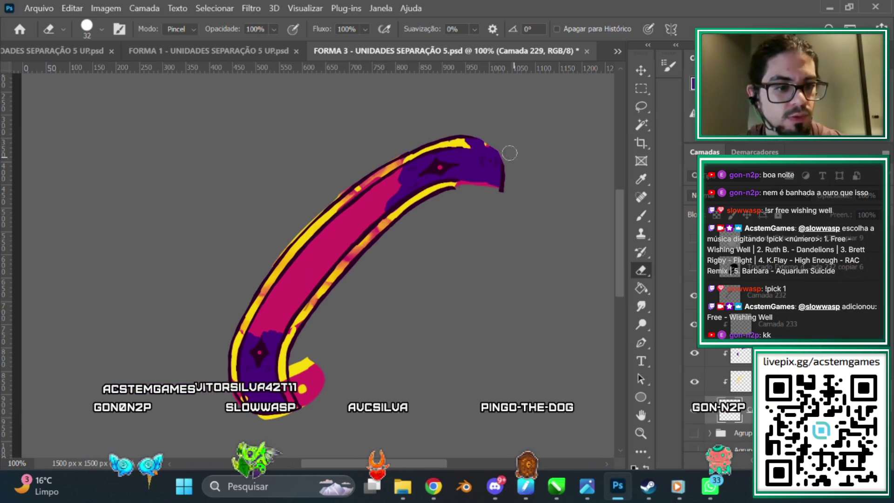
Step: Trim the lower tail's pink edge, remove the stub with the yellow dot, and hide the stripes
{"action": "left_click_drag", "start_coordinate": [323, 372], "coordinate": [318, 397]}
{"action": "left_click_drag", "start_coordinate": [308, 348], "coordinate": [291, 418]}
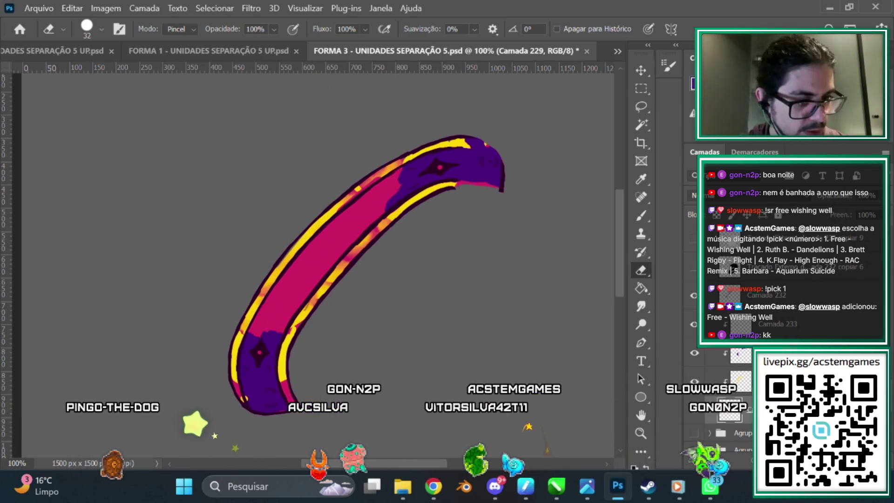
{"action": "left_click", "coordinate": [694, 382]}
Step: Sample the limb's pink body as the brush colour, then make the yellow stripes layer visible again
{"action": "key", "text": "i"}
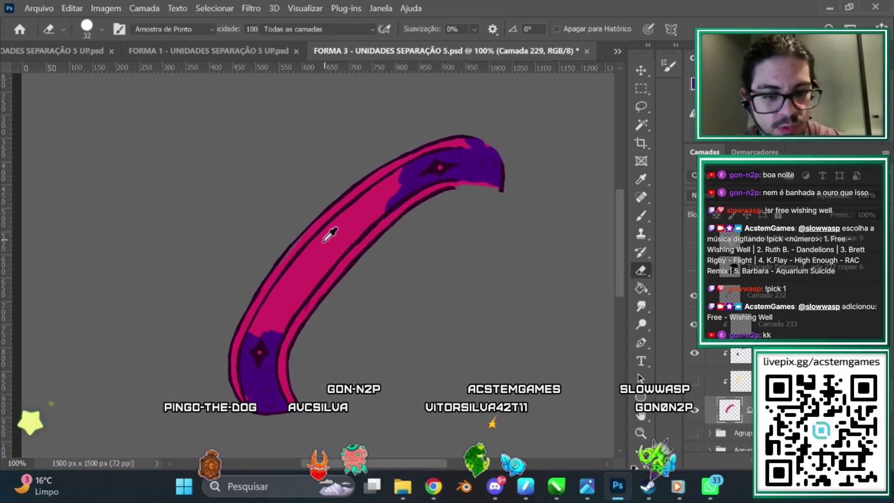
{"action": "left_click", "coordinate": [325, 257]}
{"action": "left_click", "coordinate": [641, 216]}
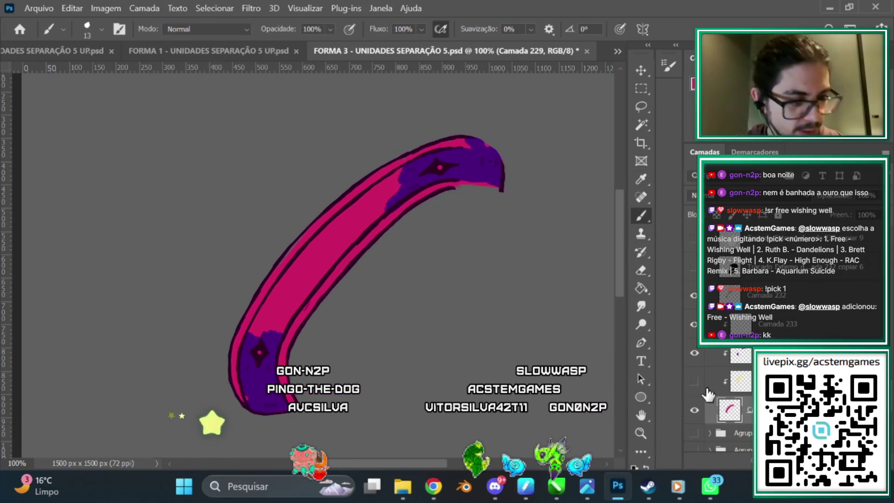
{"action": "left_click", "coordinate": [694, 381]}
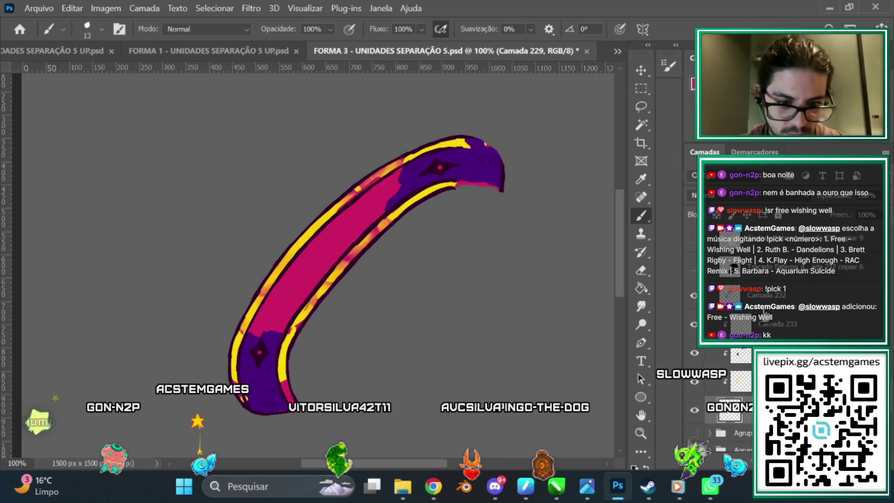
Step: Set the Eraser to 17 px, erase through the inner yellow stripe, and check beneath the outline layer
{"action": "left_click", "coordinate": [641, 271]}
{"action": "right_click", "coordinate": [424, 139]}
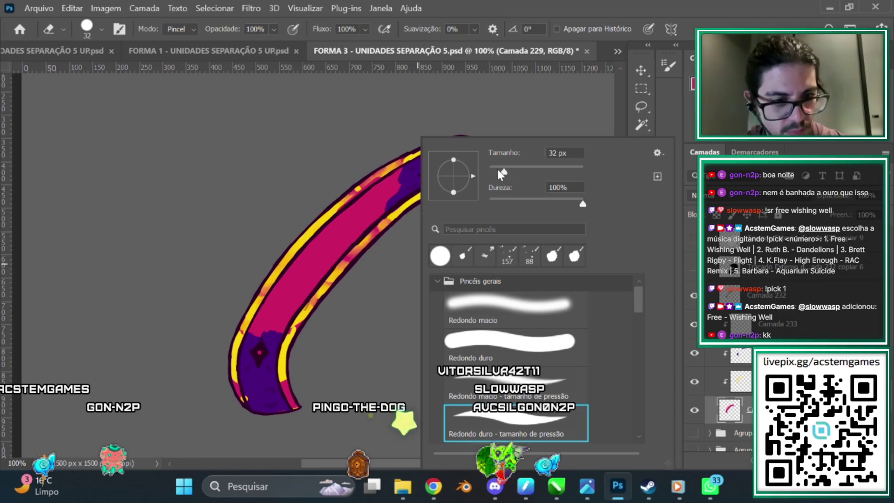
{"action": "key", "text": "Return"}
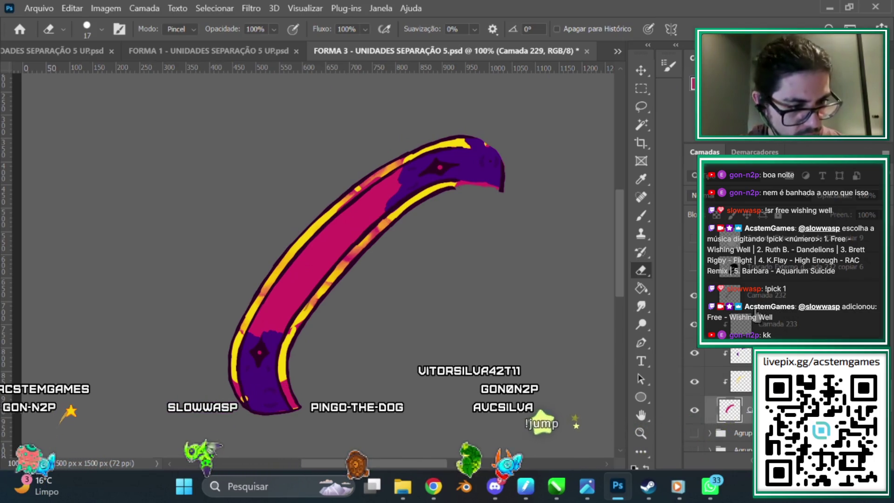
{"action": "left_click", "coordinate": [693, 296]}
{"action": "left_click", "coordinate": [694, 296]}
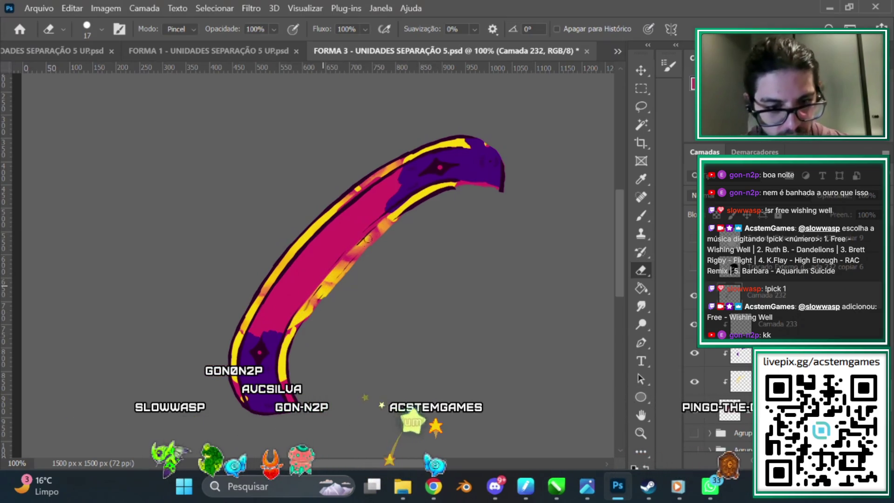
Step: Return to the Brush and sample the limb's purple as the paint colour
{"action": "key", "text": "b"}
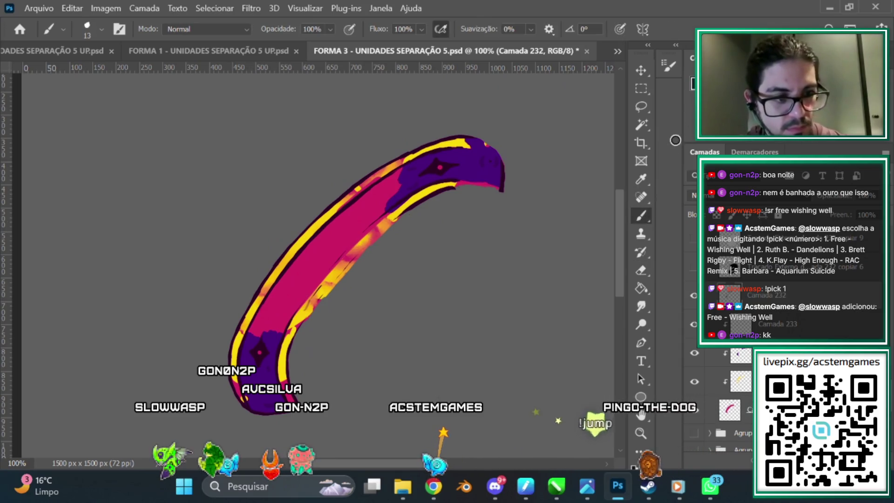
{"action": "left_click", "coordinate": [439, 166], "text": "alt"}
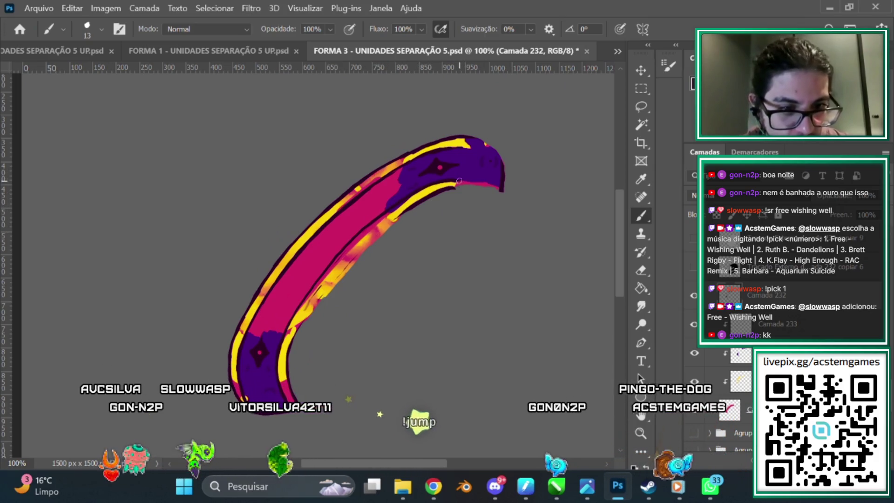
{"action": "mouse_move", "coordinate": [588, 494]}
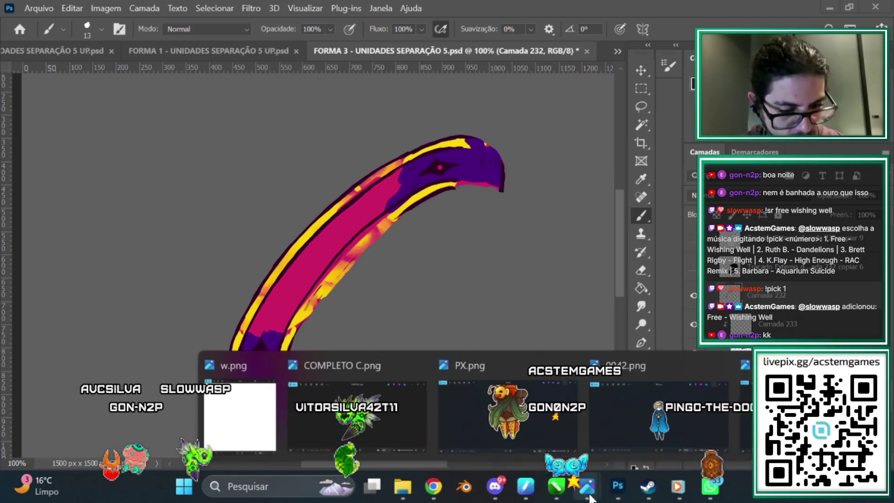
{"action": "mouse_move", "coordinate": [356, 414]}
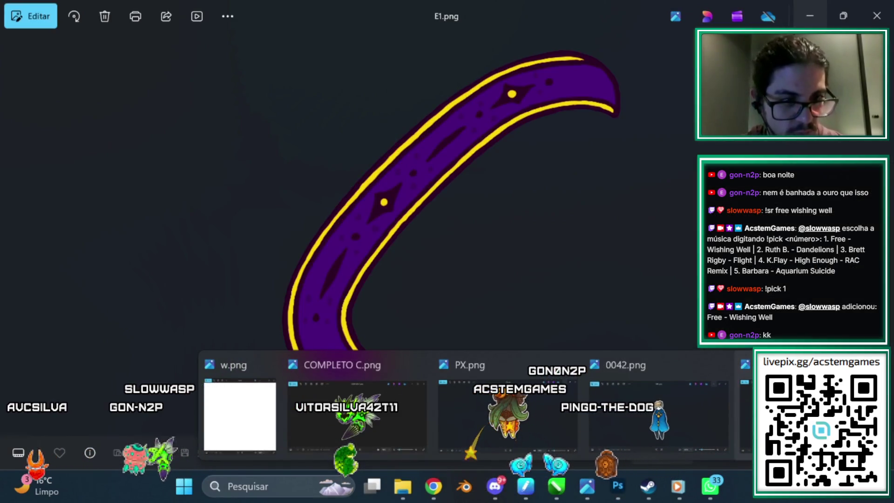
{"action": "left_click", "coordinate": [744, 409]}
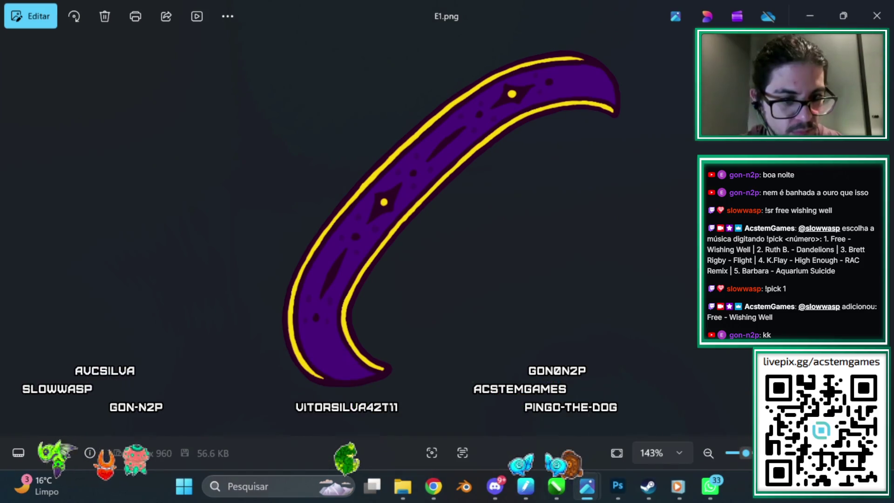
{"action": "mouse_move", "coordinate": [617, 487]}
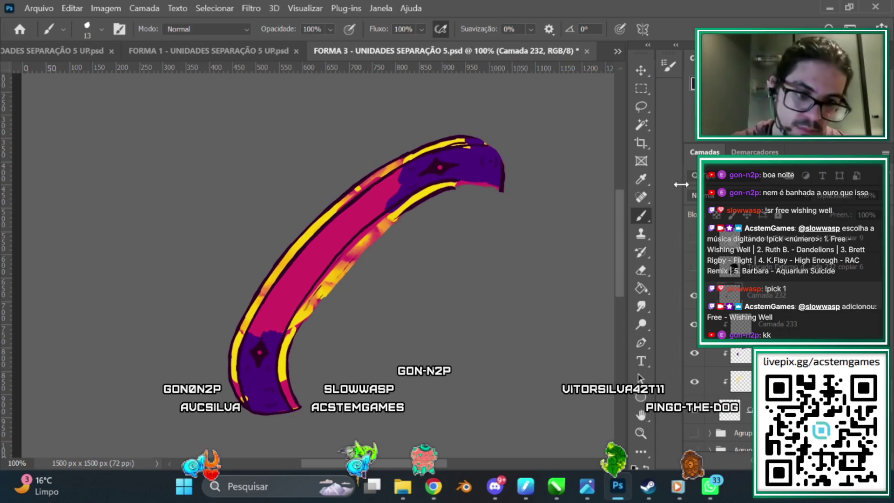
Step: Go back to the FORMA 3 - UNIDADES SEPARAÇÃO 5.psd canvas in Photoshop
{"action": "scroll", "coordinate": [412, 403], "scroll_direction": "up", "scroll_amount": 2}
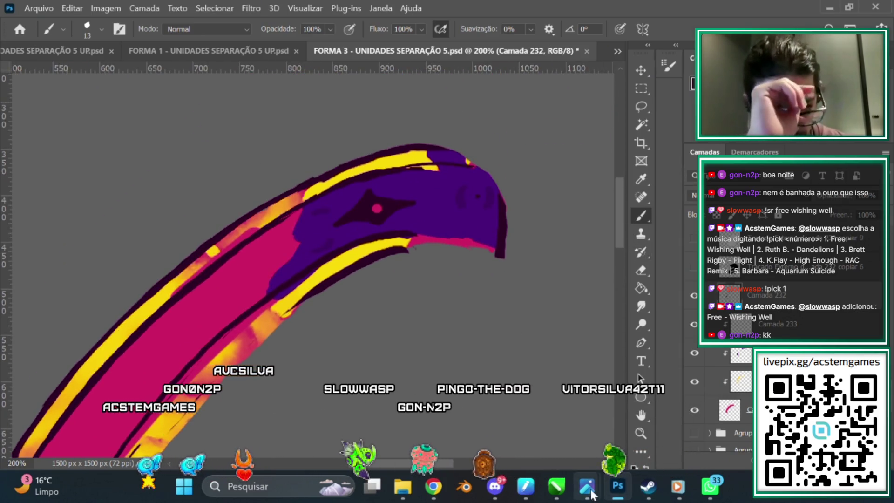
{"action": "mouse_move", "coordinate": [587, 496]}
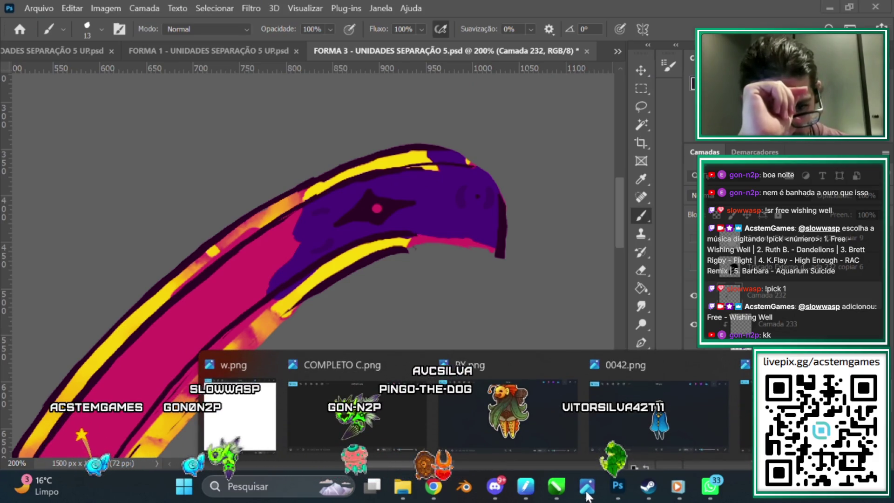
{"action": "left_click", "coordinate": [410, 232]}
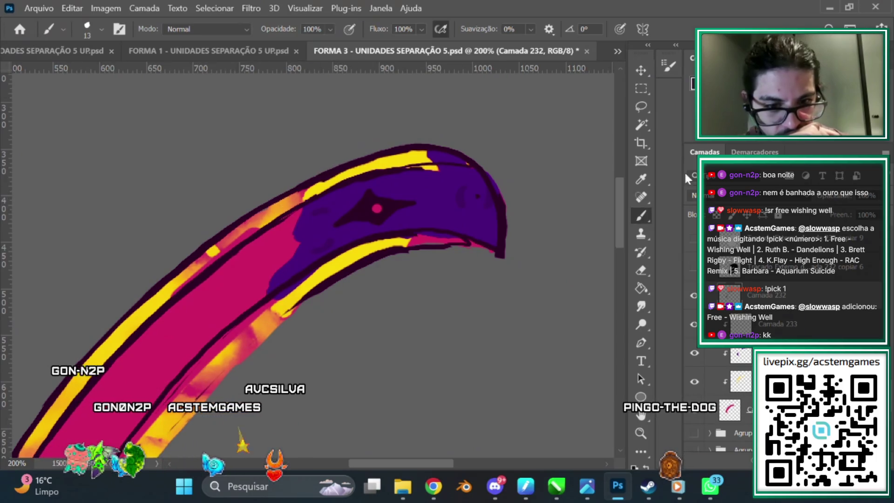
Step: Work orange streaks along the inner yellow stripe, then erase stray flecks near the lower curve
{"action": "left_click", "coordinate": [641, 269]}
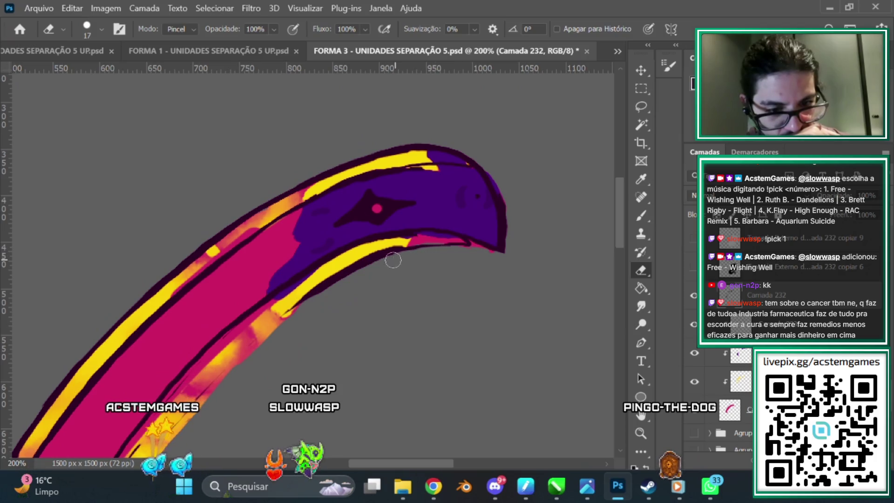
{"action": "left_click", "coordinate": [638, 216]}
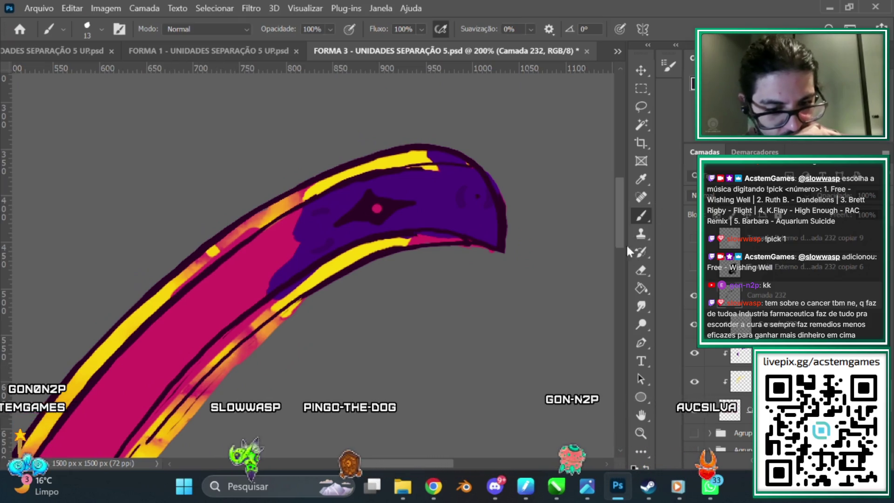
{"action": "scroll", "coordinate": [614, 247], "scroll_direction": "down", "scroll_amount": 5}
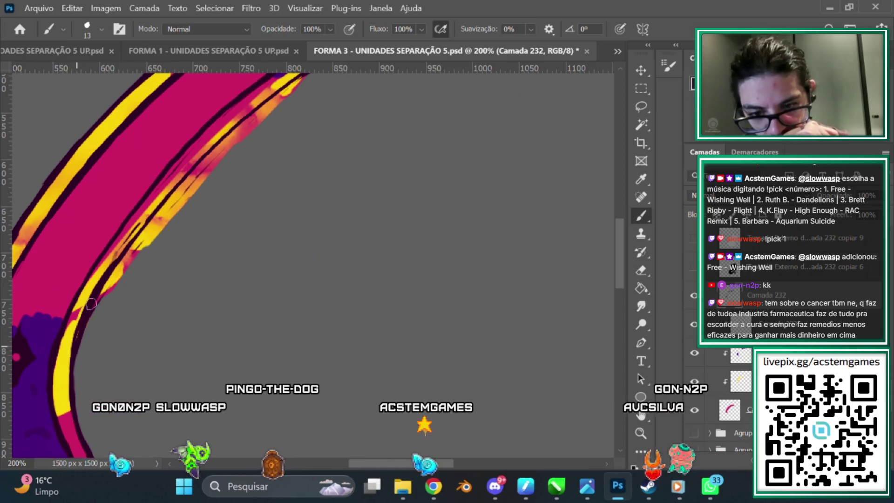
{"action": "key", "text": "e"}
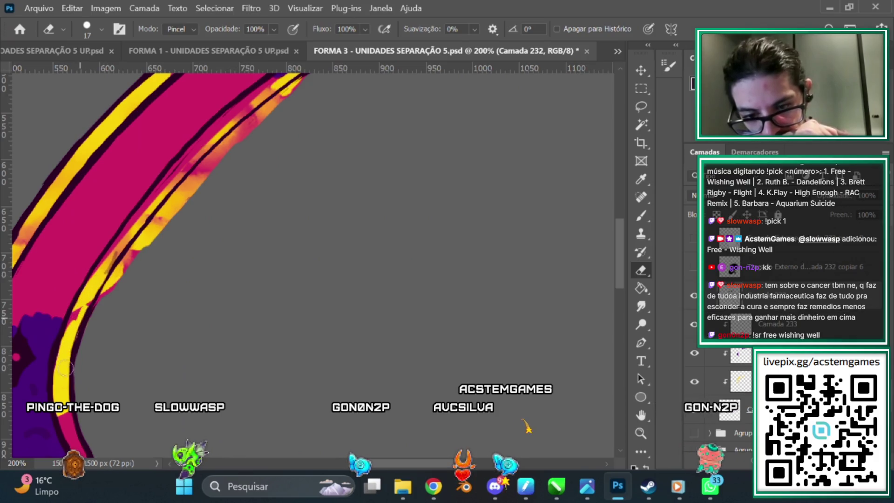
Step: Touch up paint along the limb's curved edge, alternating brush and eraser
{"action": "scroll", "coordinate": [625, 264], "scroll_direction": "up", "scroll_amount": 3}
{"action": "left_click", "coordinate": [641, 216]}
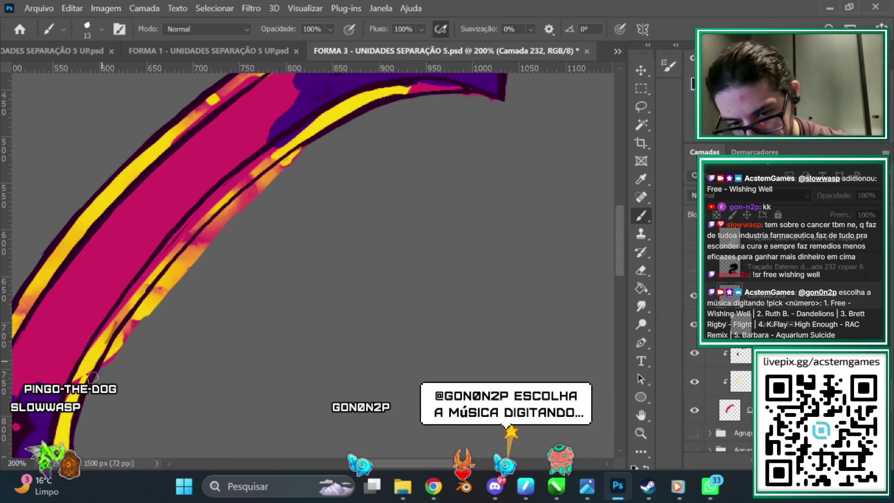
{"action": "scroll", "coordinate": [73, 378], "scroll_direction": "up", "scroll_amount": 1}
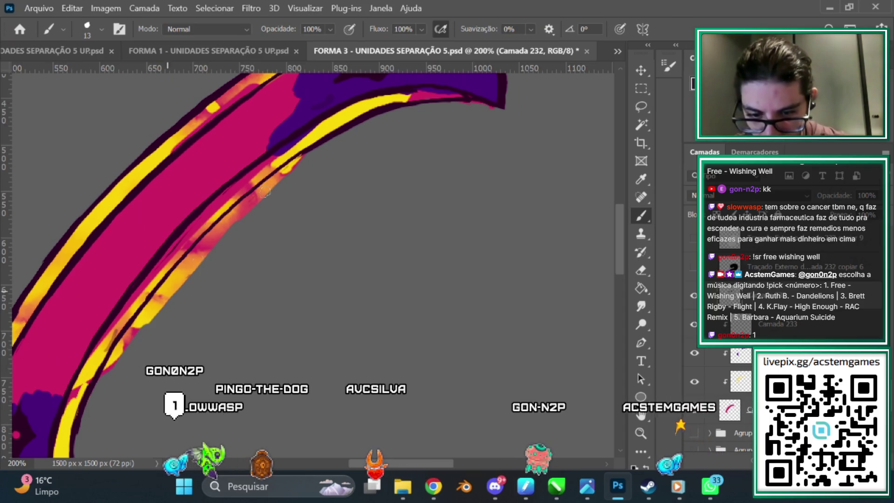
{"action": "scroll", "coordinate": [559, 279], "scroll_direction": "down", "scroll_amount": 2}
{"action": "left_click", "coordinate": [642, 270]}
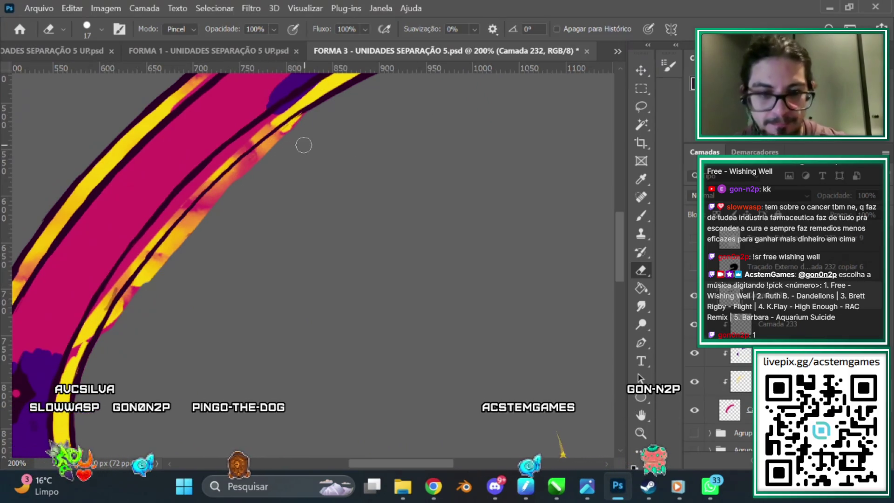
{"action": "scroll", "coordinate": [301, 139], "scroll_direction": "down", "scroll_amount": 1}
{"action": "scroll", "coordinate": [304, 154], "scroll_direction": "down", "scroll_amount": 1}
{"action": "scroll", "coordinate": [304, 145], "scroll_direction": "up", "scroll_amount": 1}
{"action": "scroll", "coordinate": [303, 144], "scroll_direction": "up", "scroll_amount": 1}
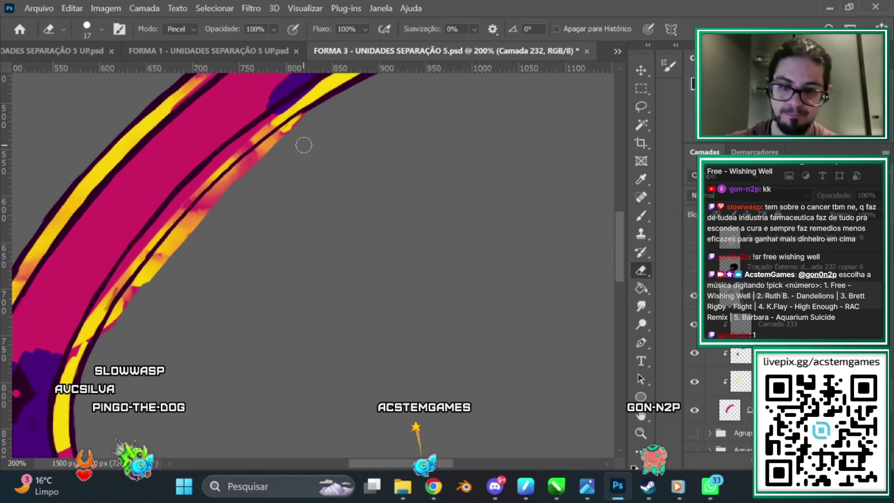
Step: On Camada 229, erase the pink and orange overspill outside the limb's outer edge, then zoom out
{"action": "left_click", "coordinate": [743, 417]}
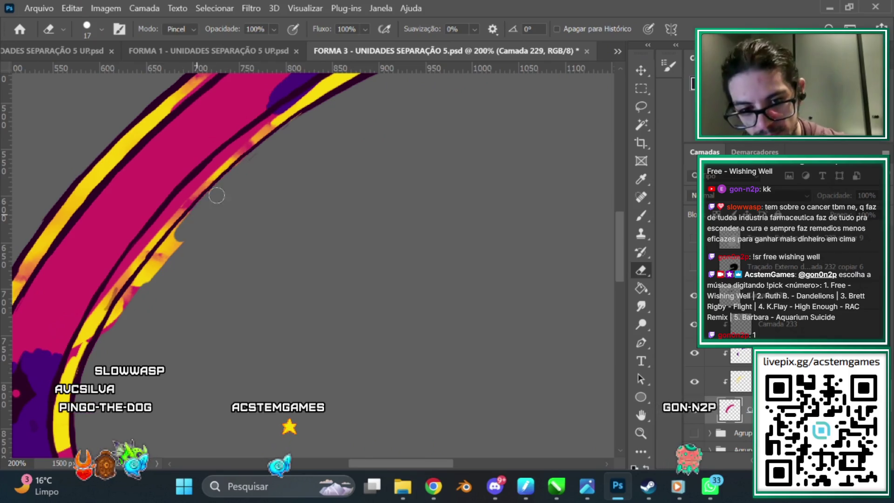
{"action": "left_click_drag", "start_coordinate": [187, 231], "coordinate": [107, 340]}
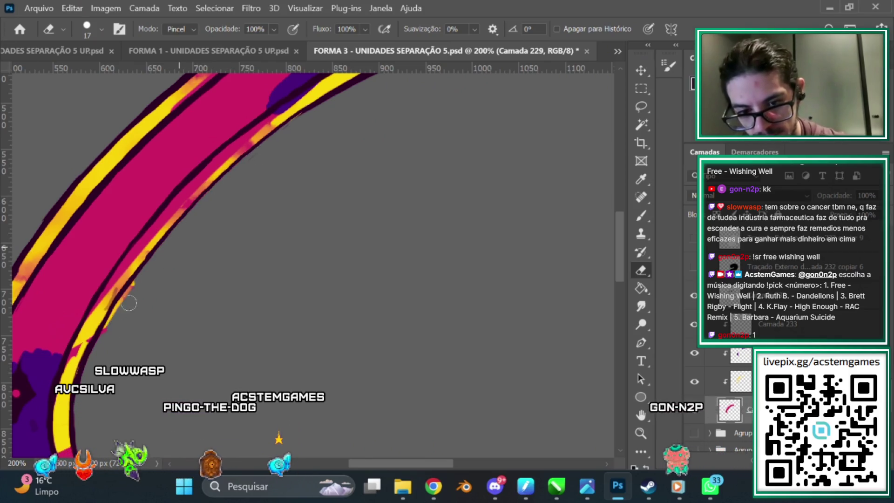
{"action": "left_click_drag", "start_coordinate": [619, 235], "coordinate": [620, 205]}
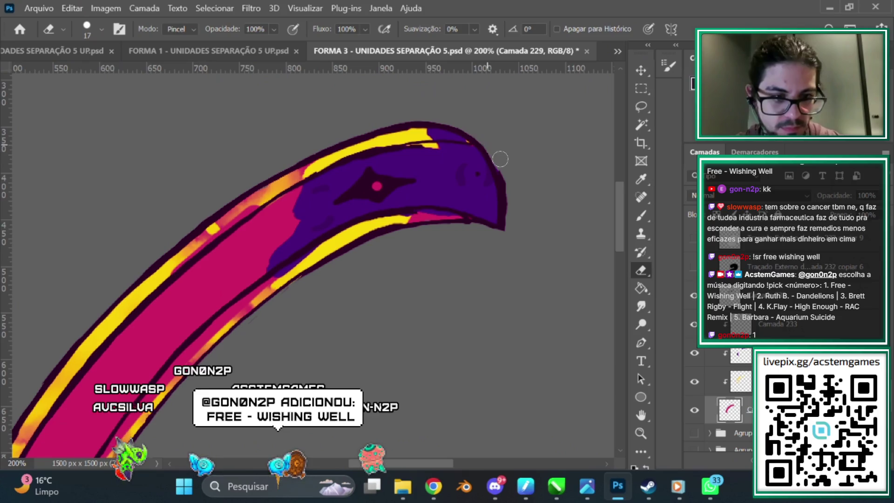
{"action": "left_click_drag", "start_coordinate": [619, 225], "coordinate": [617, 288]}
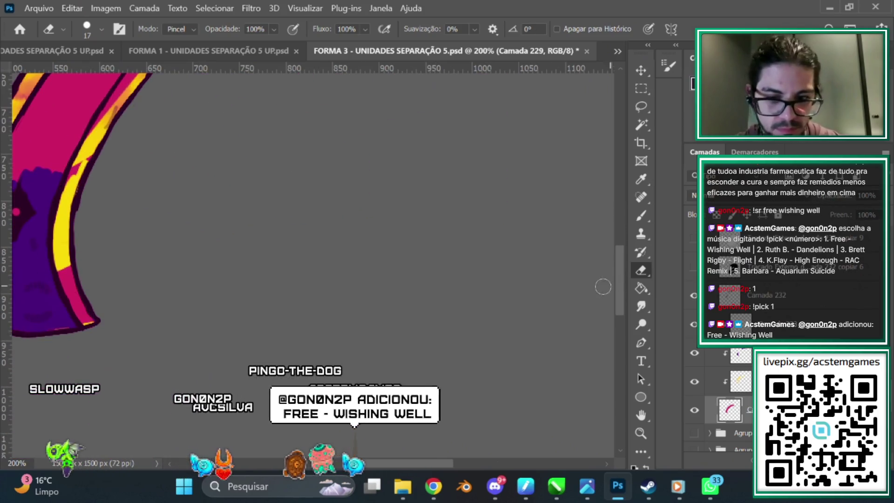
{"action": "scroll", "coordinate": [326, 428], "scroll_direction": "left", "scroll_amount": 5}
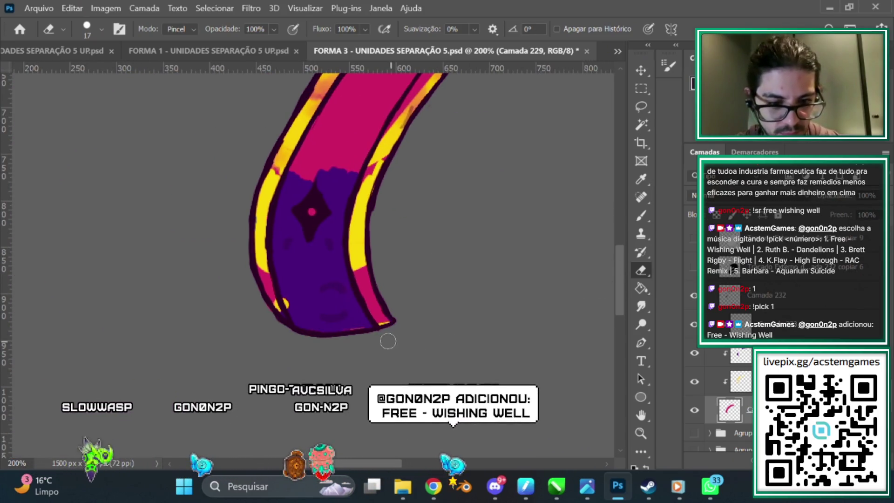
{"action": "left_click_drag", "start_coordinate": [618, 289], "coordinate": [615, 251]}
{"action": "scroll", "coordinate": [326, 279], "scroll_direction": "right", "scroll_amount": 3}
{"action": "scroll", "coordinate": [615, 259], "scroll_direction": "right", "scroll_amount": 3}
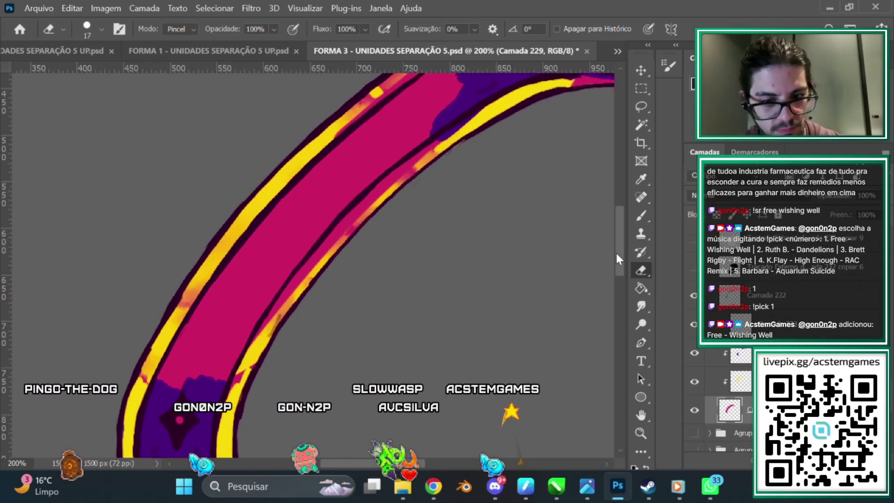
{"action": "key", "text": "ctrl+minus"}
{"action": "key", "text": "ctrl+minus"}
Step: Zoom in to 300% on the limb's bottom end
{"action": "key", "text": "ctrl+plus"}
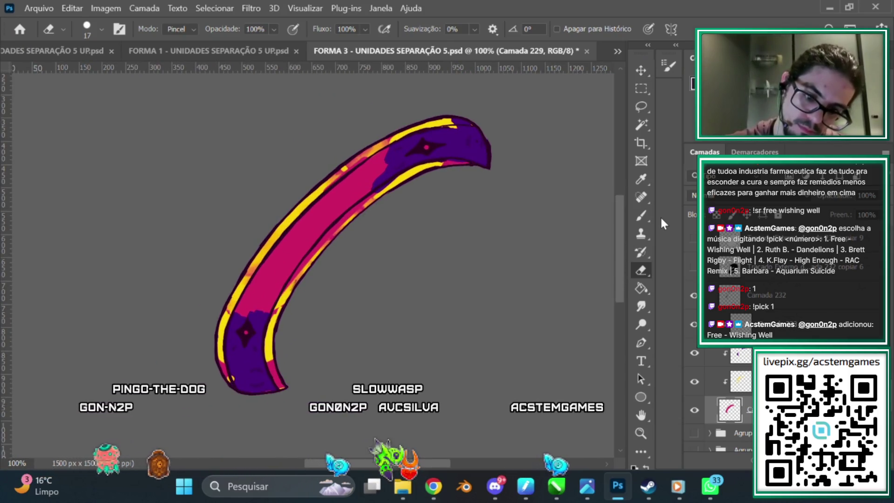
{"action": "key", "text": "ctrl+plus"}
{"action": "scroll", "coordinate": [619, 269], "scroll_direction": "down", "scroll_amount": 5}
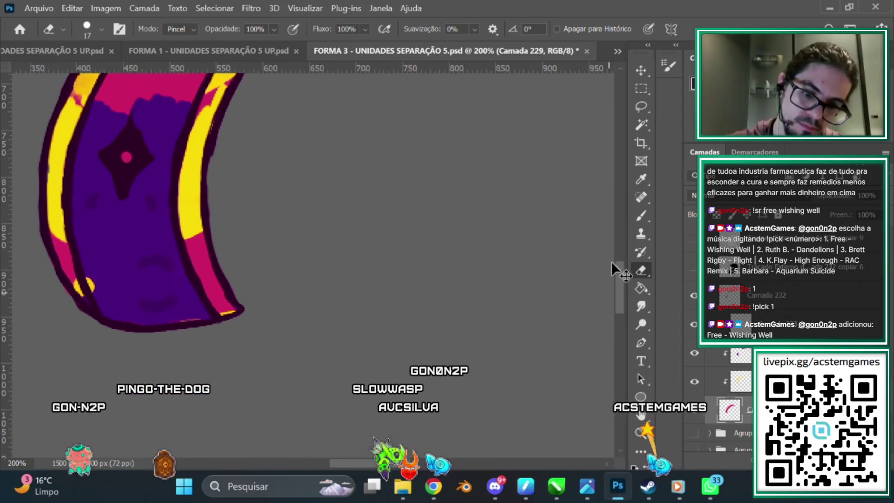
{"action": "key", "text": "ctrl+plus"}
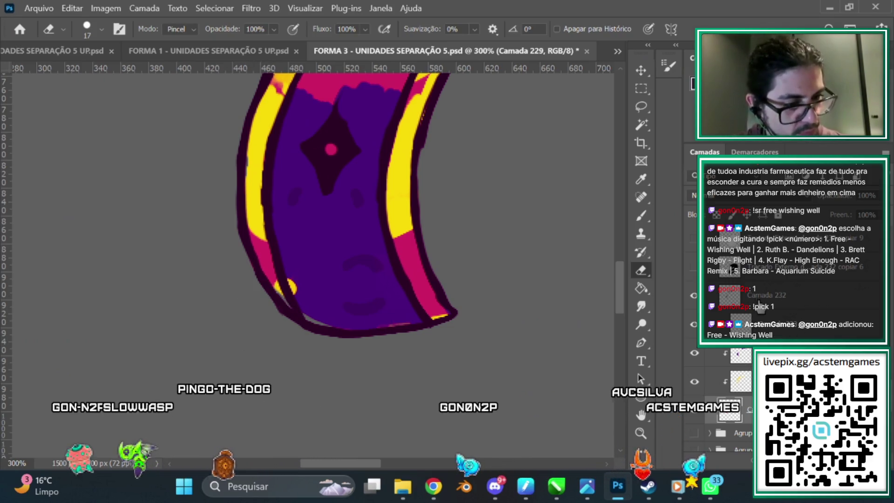
Step: On Camada 232, erase stray marks along the bottom end's lower-left edge and repaint the outline
{"action": "left_click", "coordinate": [812, 287]}
{"action": "left_click_drag", "start_coordinate": [286, 315], "coordinate": [301, 325]}
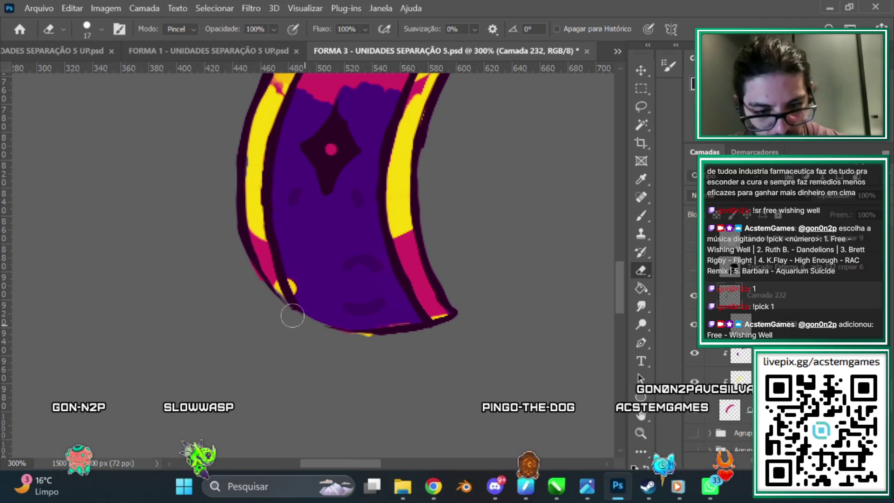
{"action": "key", "text": "b"}
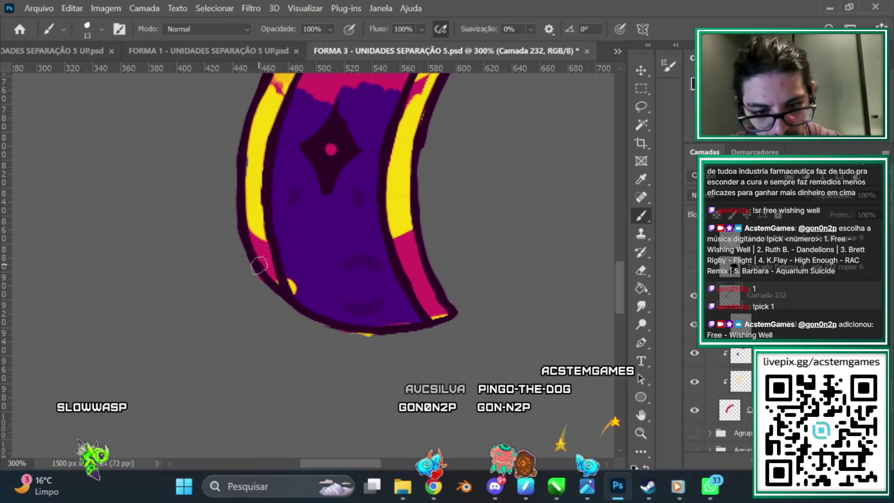
{"action": "left_click_drag", "start_coordinate": [618, 281], "coordinate": [618, 264]}
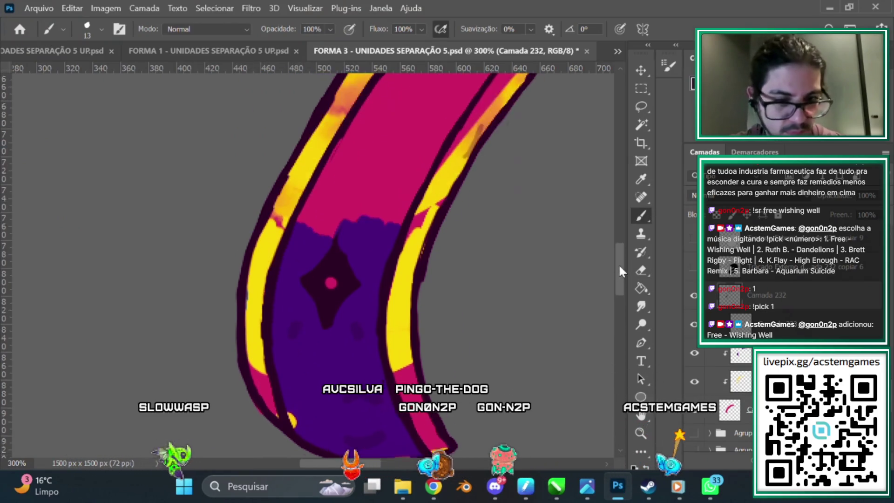
Step: Even out the purple around the lower tail's dark diamond emblem, alternating eraser and brush
{"action": "left_click", "coordinate": [641, 270]}
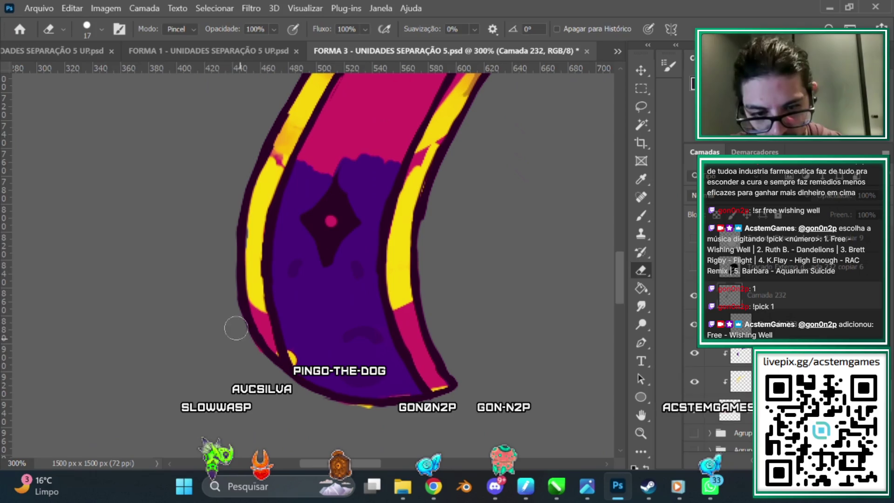
{"action": "key", "text": "b"}
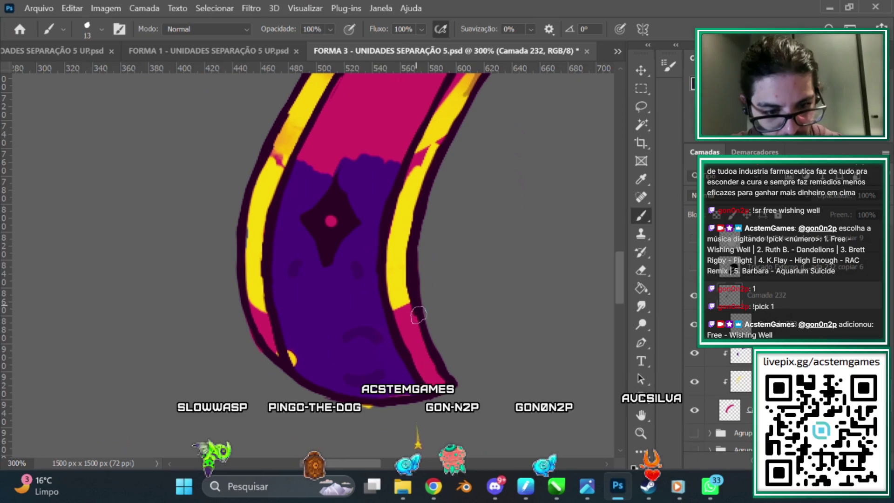
{"action": "left_click", "coordinate": [641, 269]}
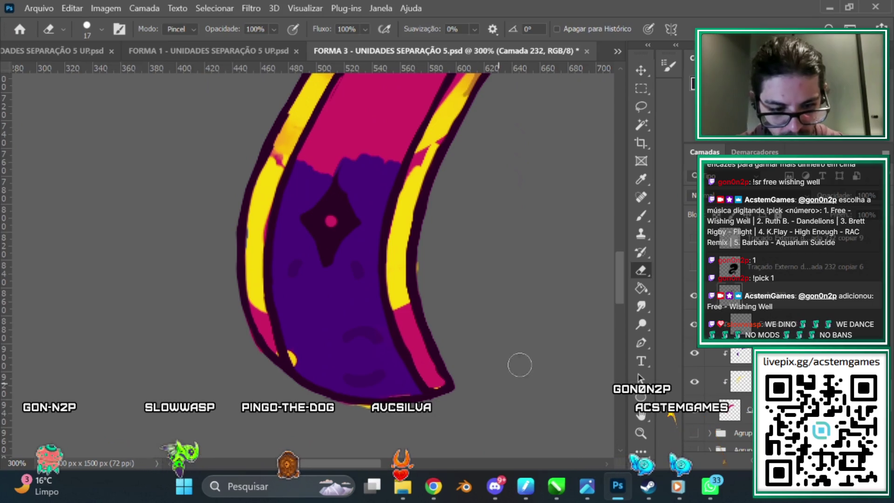
{"action": "left_click", "coordinate": [641, 213]}
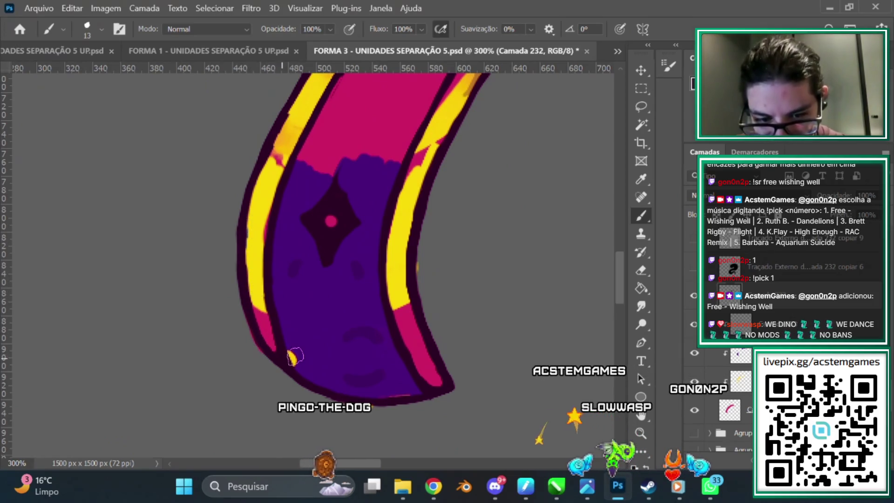
{"action": "left_click", "coordinate": [641, 269]}
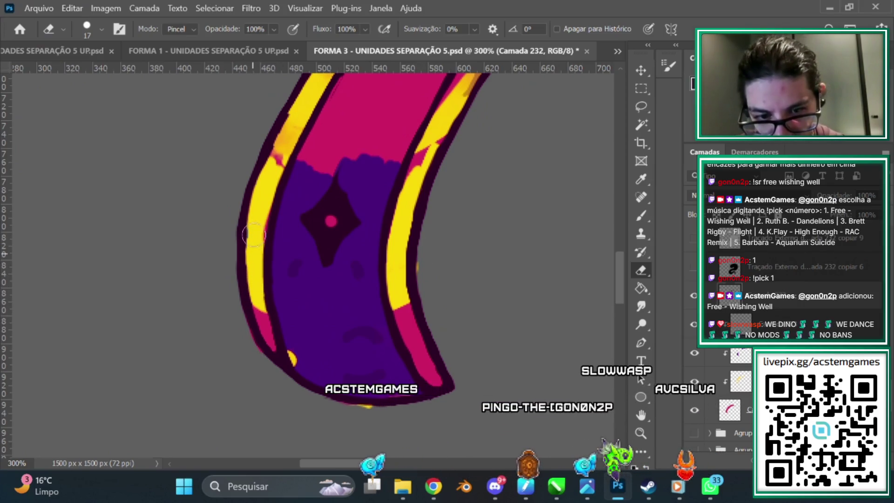
{"action": "scroll", "coordinate": [628, 261], "scroll_direction": "up", "scroll_amount": 3}
{"action": "left_click", "coordinate": [641, 216]}
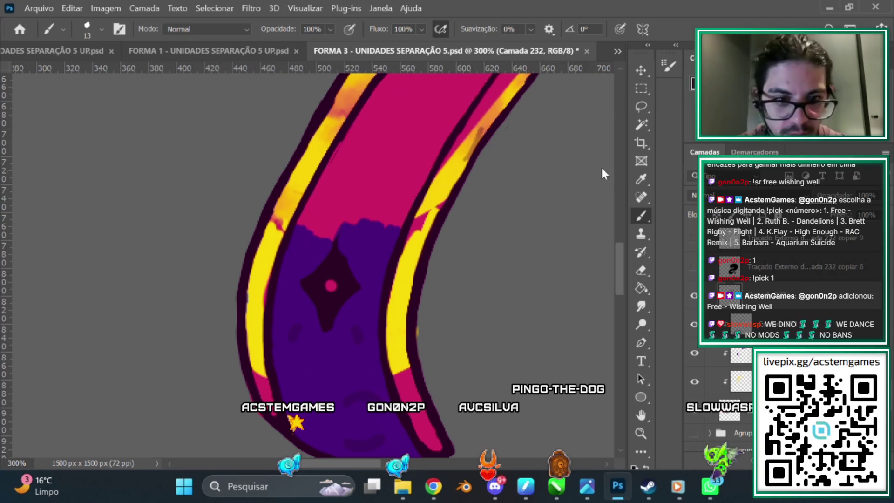
Step: Erase remaining stray pink and orange marks beside the lower purple tail
{"action": "scroll", "coordinate": [619, 260], "scroll_direction": "up", "scroll_amount": 4}
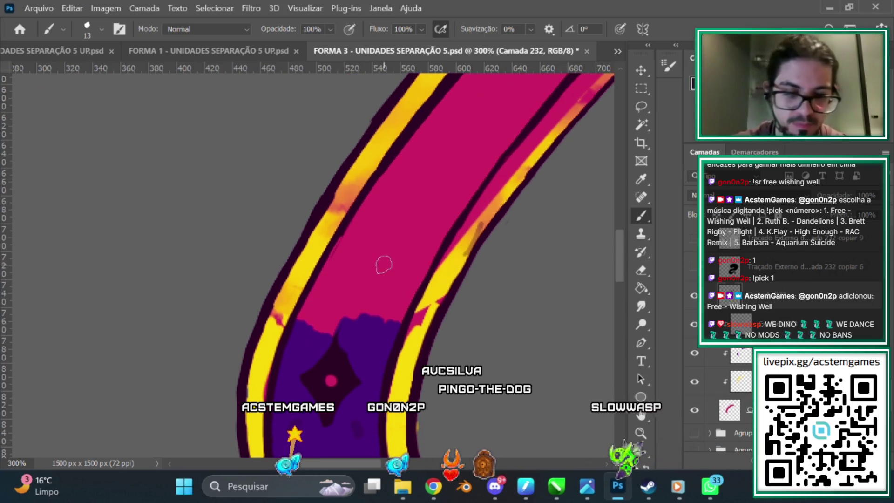
{"action": "scroll", "coordinate": [384, 264], "scroll_direction": "down", "scroll_amount": 2}
{"action": "scroll", "coordinate": [383, 265], "scroll_direction": "down", "scroll_amount": 1}
{"action": "scroll", "coordinate": [383, 265], "scroll_direction": "up", "scroll_amount": 2}
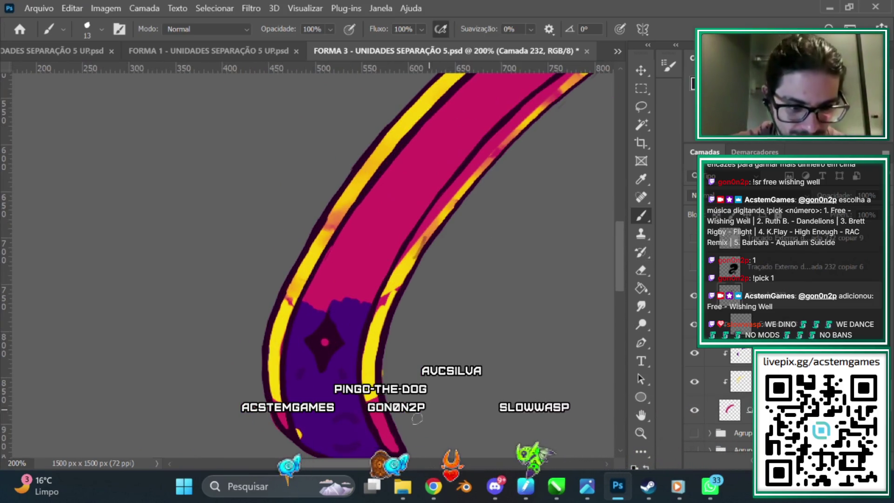
{"action": "scroll", "coordinate": [484, 162], "scroll_direction": "right", "scroll_amount": 5}
{"action": "key", "text": "e"}
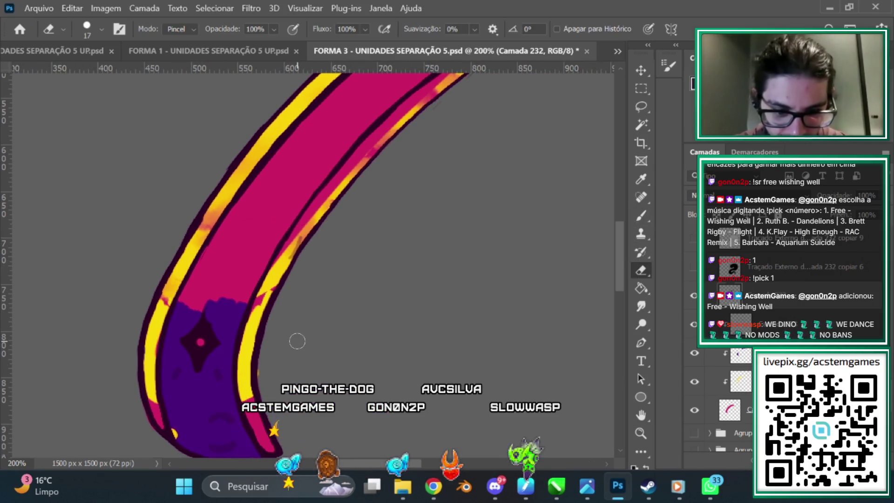
{"action": "scroll", "coordinate": [619, 235], "scroll_direction": "up", "scroll_amount": 1}
{"action": "key", "text": "b"}
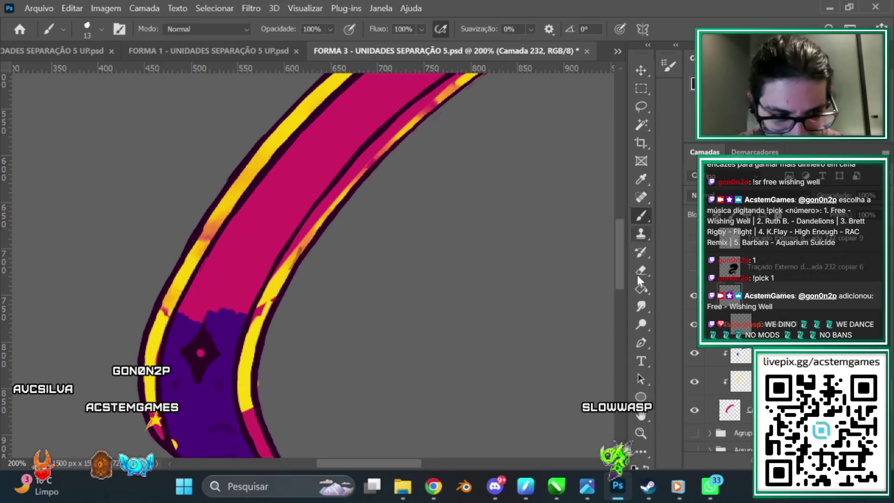
Step: Add faint darker shading strokes near the bottom and erase leftover stray marks
{"action": "left_click", "coordinate": [640, 271]}
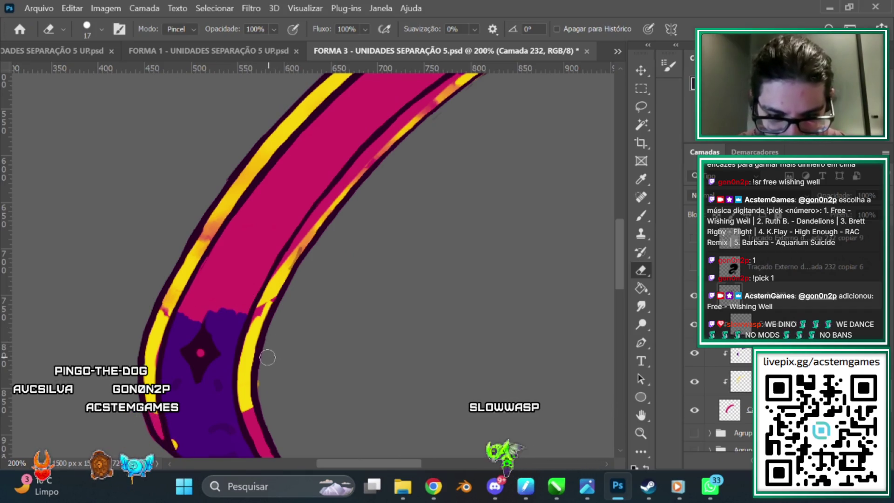
{"action": "key", "text": "b"}
{"action": "scroll", "coordinate": [382, 179], "scroll_direction": "up", "scroll_amount": 3}
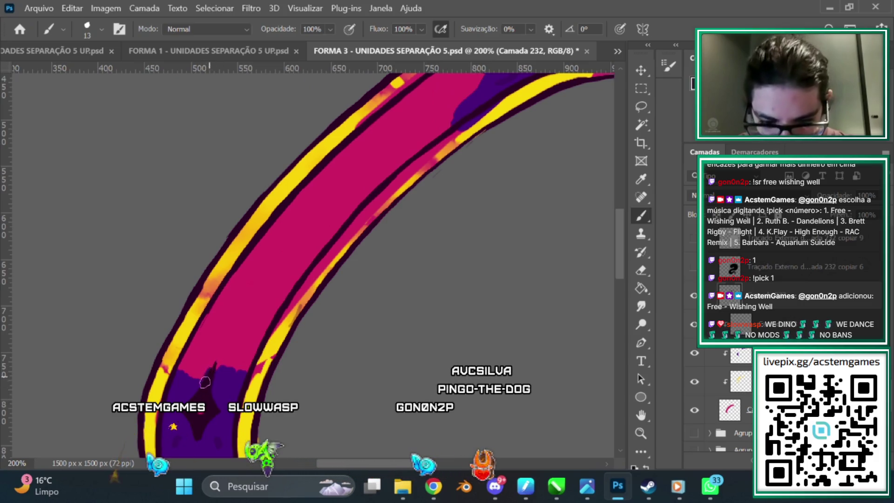
{"action": "scroll", "coordinate": [624, 269], "scroll_direction": "down", "scroll_amount": 5}
{"action": "left_click", "coordinate": [641, 270]}
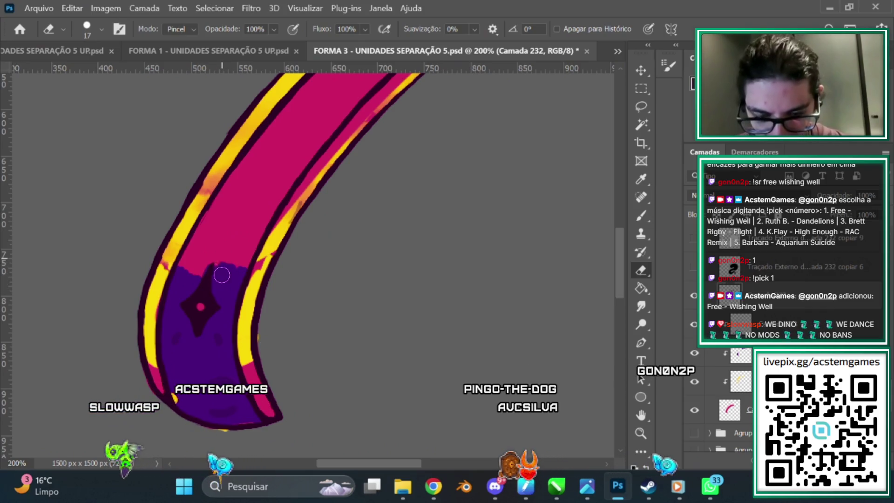
{"action": "left_click", "coordinate": [643, 217]}
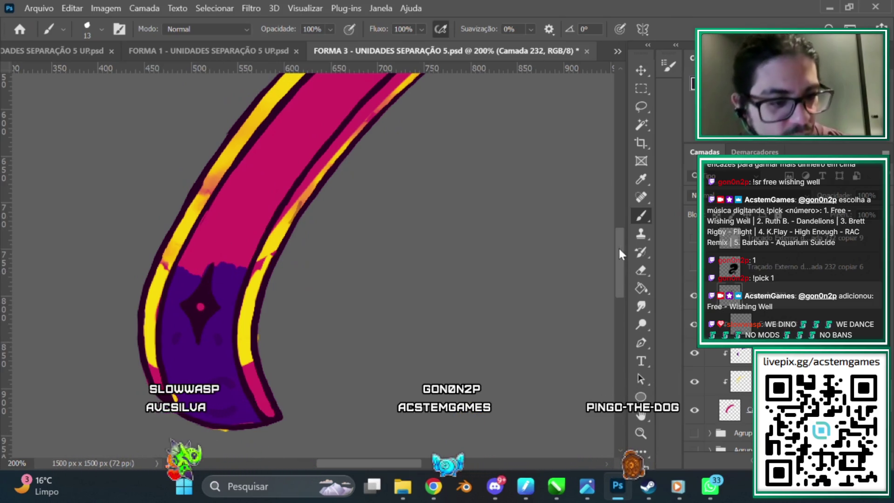
Step: Erase and repaint the purple head beside the diamond emblem so the yellow stripe tapers cleanly
{"action": "left_click_drag", "start_coordinate": [618, 247], "coordinate": [621, 229]}
{"action": "scroll", "coordinate": [621, 230], "scroll_direction": "right", "scroll_amount": 5}
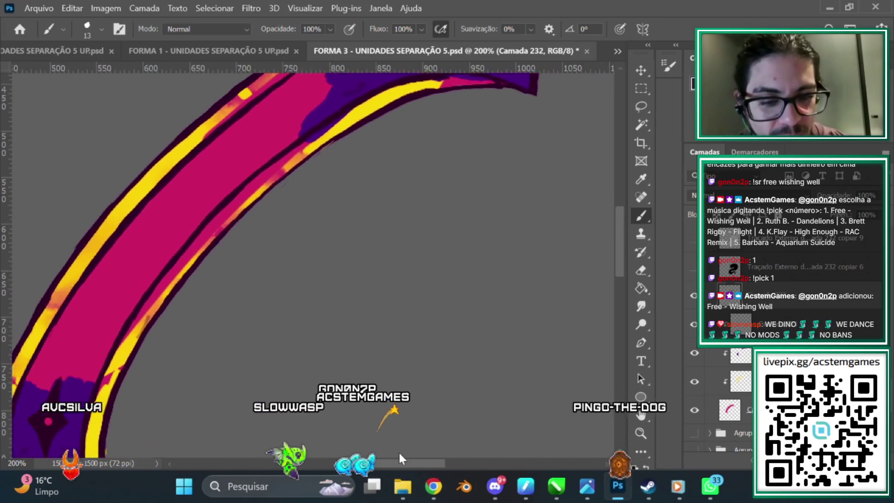
{"action": "scroll", "coordinate": [619, 209], "scroll_direction": "up", "scroll_amount": 3}
{"action": "scroll", "coordinate": [519, 252], "scroll_direction": "right", "scroll_amount": 1}
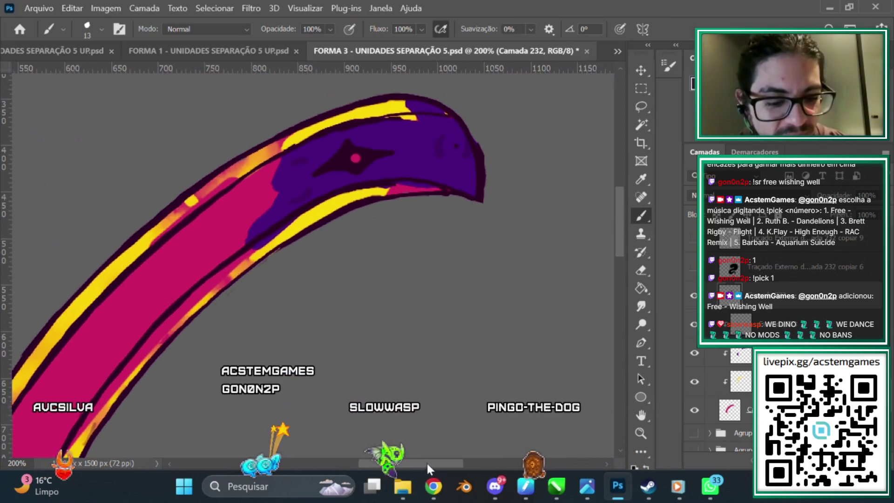
{"action": "scroll", "coordinate": [616, 217], "scroll_direction": "up", "scroll_amount": 1}
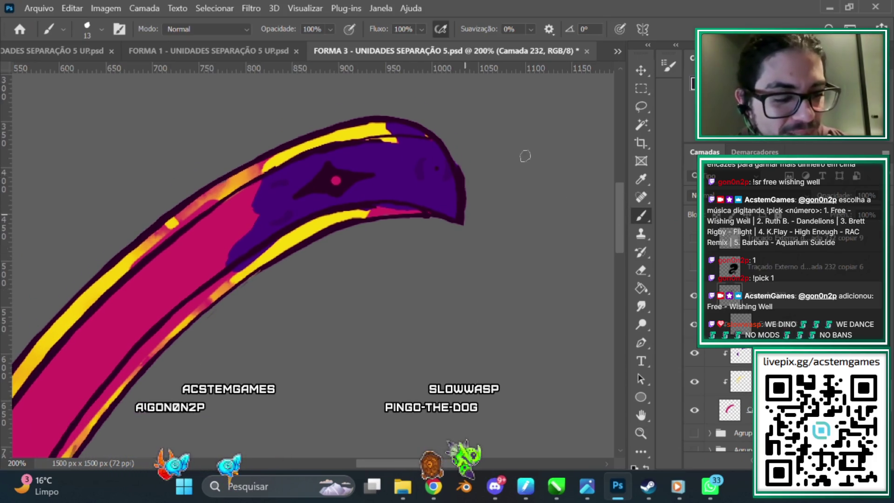
{"action": "left_click", "coordinate": [636, 265]}
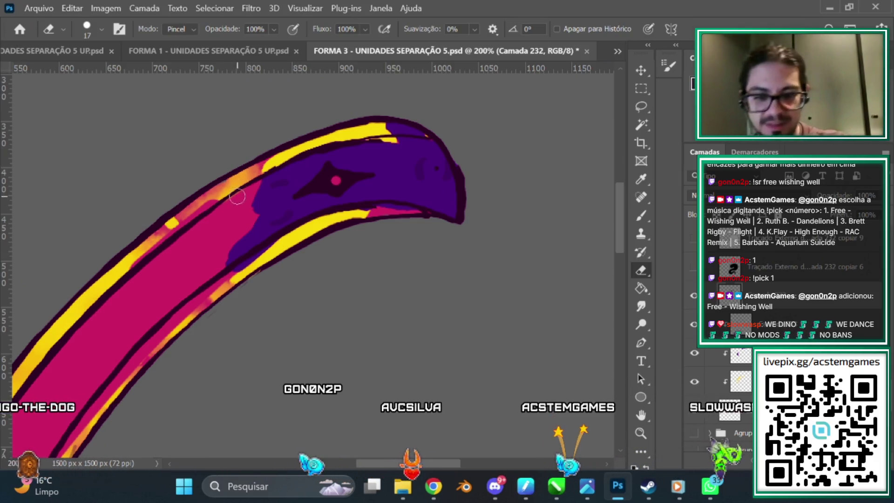
{"action": "left_click", "coordinate": [642, 216]}
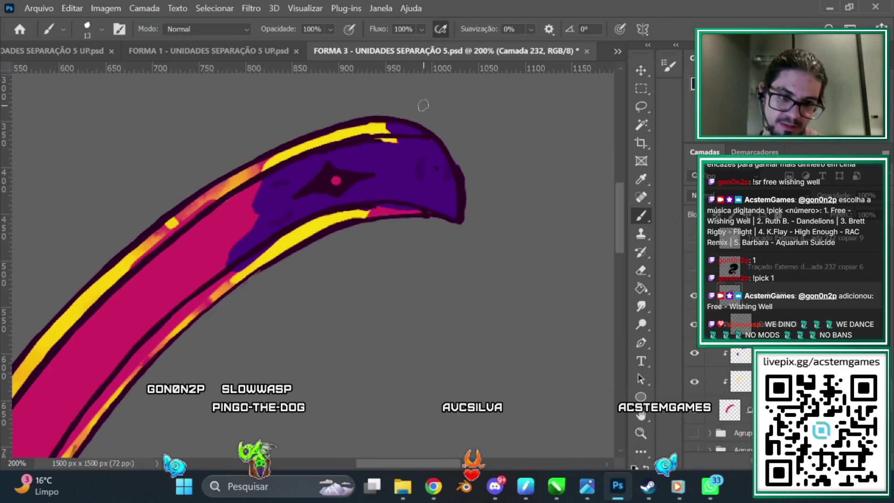
{"action": "left_click", "coordinate": [642, 271]}
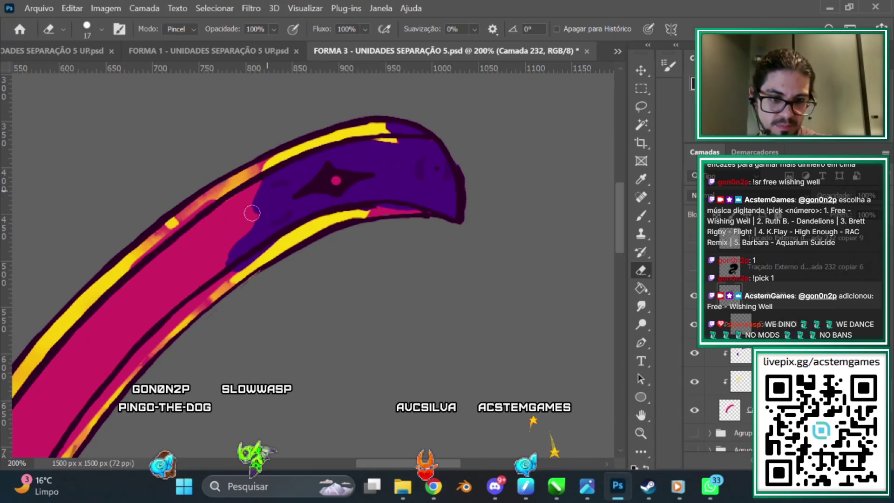
{"action": "left_click", "coordinate": [640, 215]}
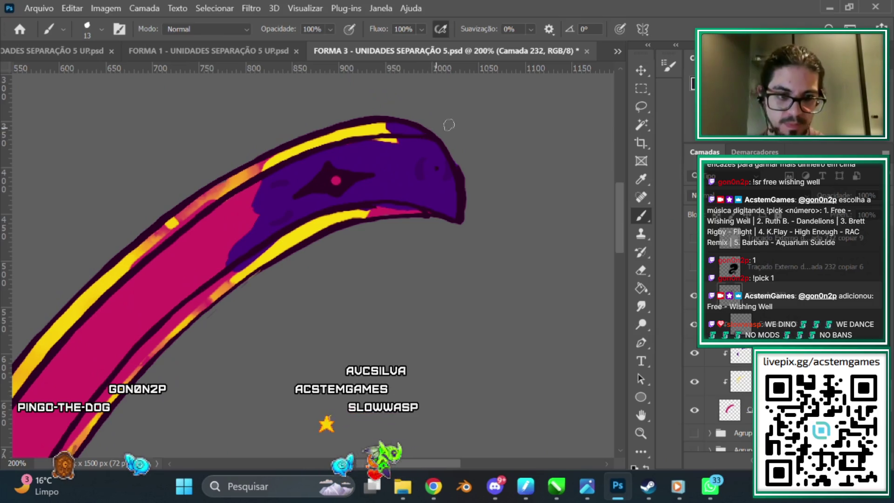
{"action": "scroll", "coordinate": [471, 109], "scroll_direction": "down", "scroll_amount": 4}
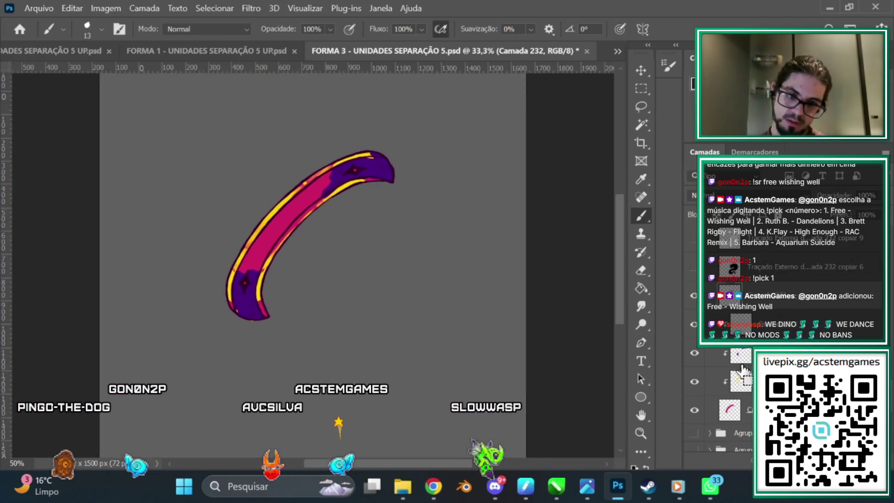
Step: Zoom in closely on the whole limb and scroll toward its lower section
{"action": "key", "text": "ctrl+1"}
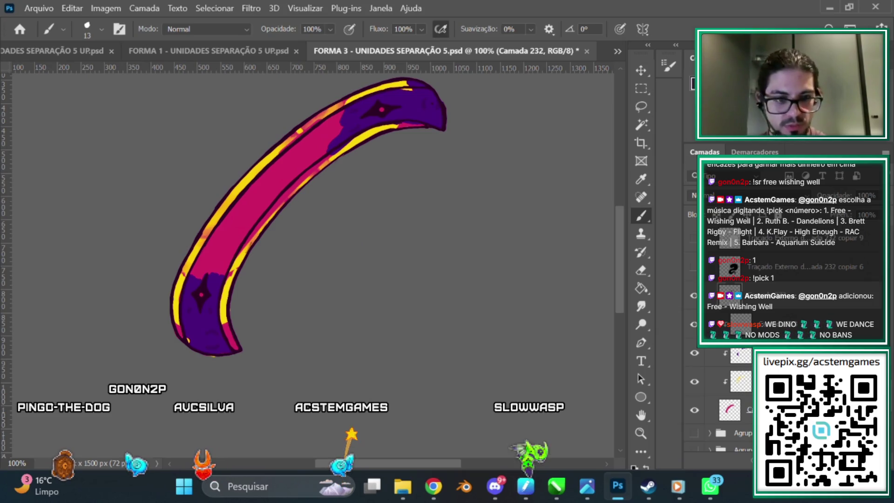
{"action": "key", "text": "ctrl+plus"}
{"action": "scroll", "coordinate": [312, 260], "scroll_direction": "up", "scroll_amount": 3}
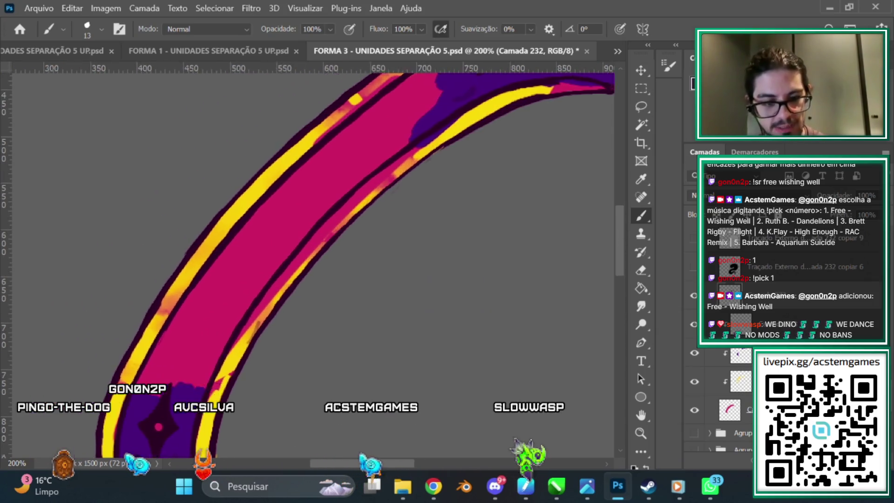
{"action": "scroll", "coordinate": [460, 158], "scroll_direction": "left", "scroll_amount": 3}
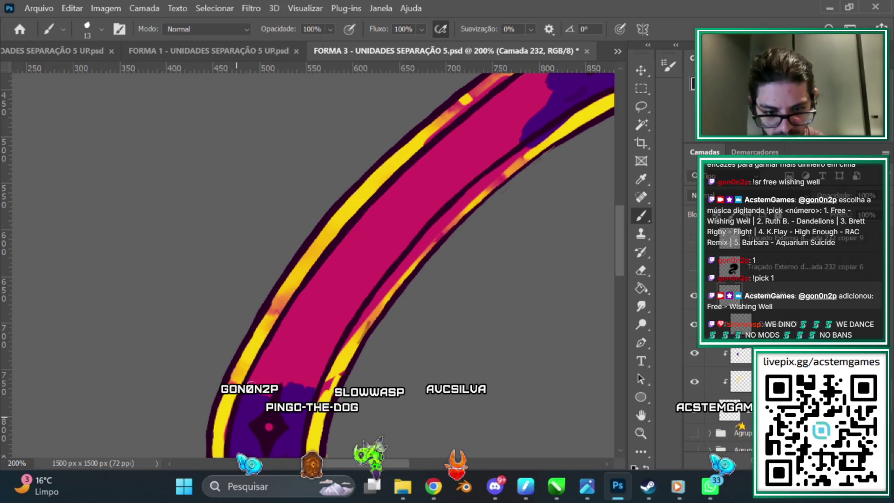
Step: Zoom to 300% on the lower purple end with the Eraser, then bring up the FORM 2 folder
{"action": "key", "text": "ctrl+plus"}
{"action": "scroll", "coordinate": [610, 257], "scroll_direction": "down", "scroll_amount": 4}
{"action": "key", "text": "e"}
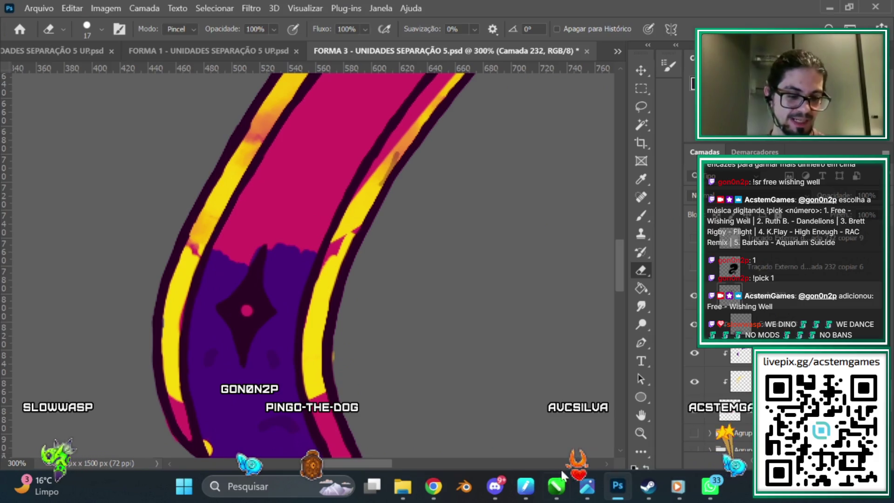
{"action": "left_click", "coordinate": [403, 484]}
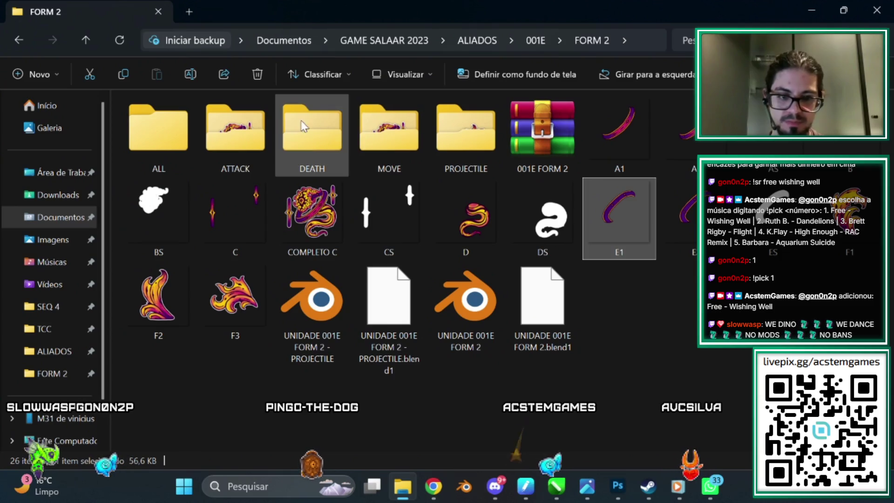
Step: View ATTACK frame 0032.png in Photos, zooming on the purple ring, then minimize Photos and Explorer
{"action": "left_click", "coordinate": [454, 229]}
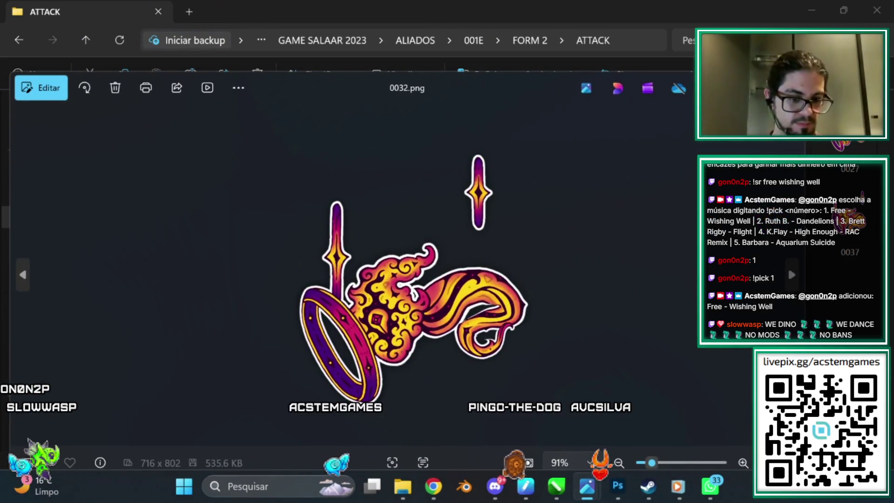
{"action": "scroll", "coordinate": [211, 283], "scroll_direction": "up", "scroll_amount": 5}
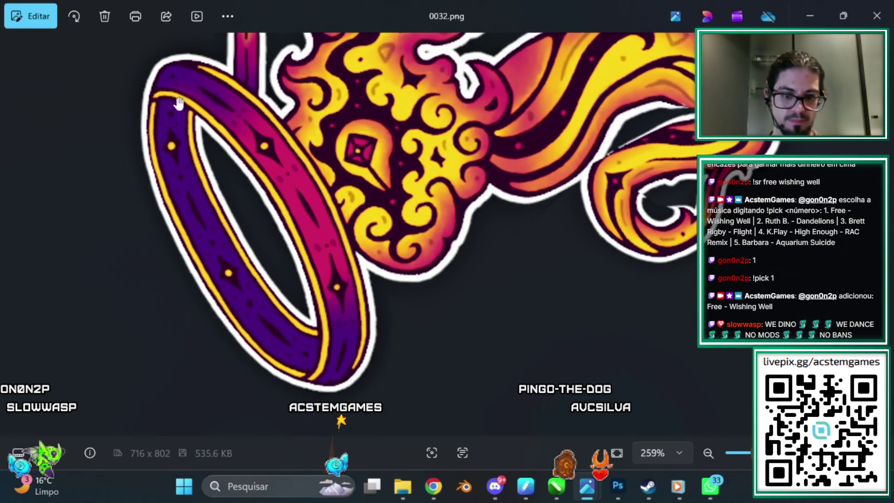
{"action": "scroll", "coordinate": [392, 316], "scroll_direction": "down", "scroll_amount": 4}
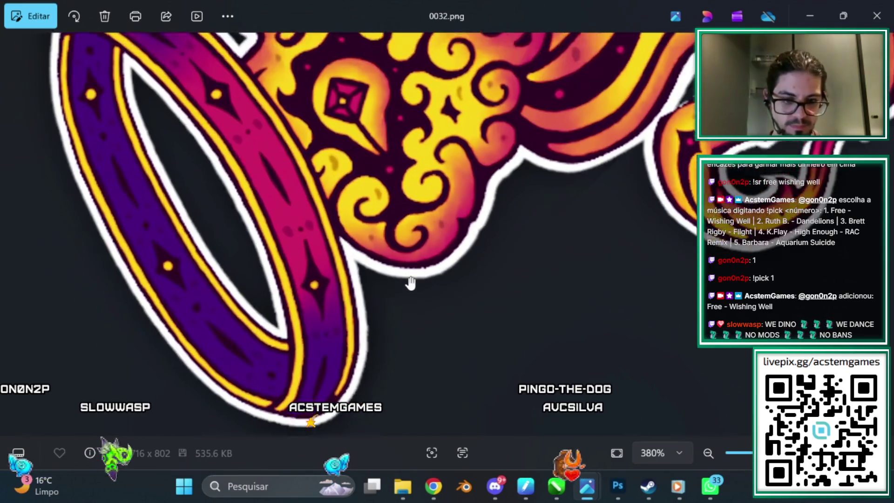
{"action": "scroll", "coordinate": [391, 130], "scroll_direction": "down", "scroll_amount": 1}
{"action": "scroll", "coordinate": [391, 129], "scroll_direction": "down", "scroll_amount": 1}
{"action": "scroll", "coordinate": [391, 129], "scroll_direction": "down", "scroll_amount": 1}
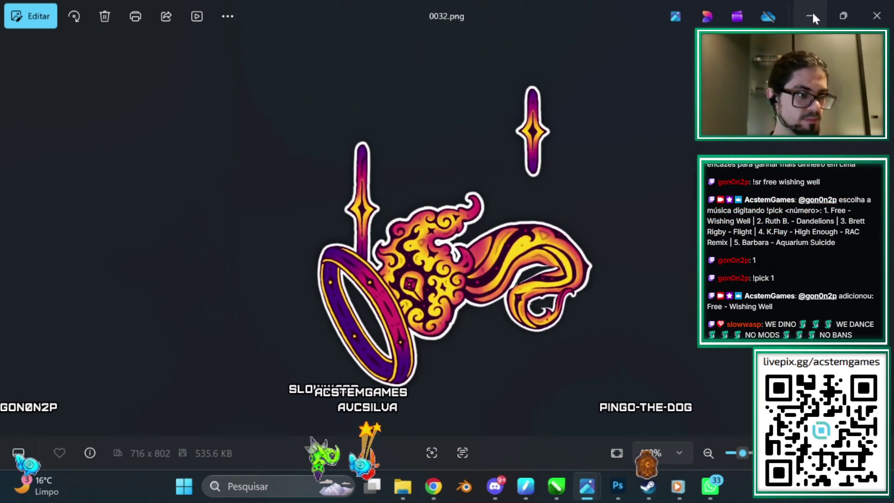
{"action": "left_click", "coordinate": [811, 11]}
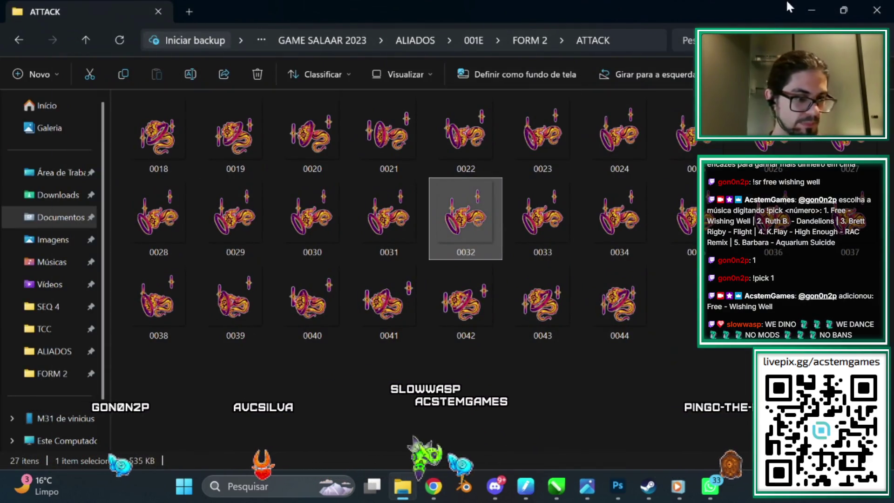
{"action": "left_click", "coordinate": [812, 9]}
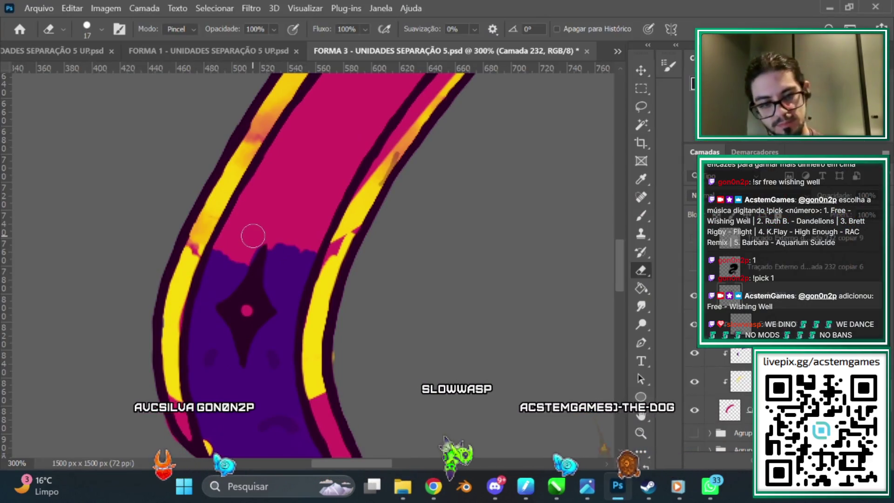
Step: Select layer Camada 231 and zoom in on the limb with the Brush active
{"action": "key", "text": "ctrl+minus"}
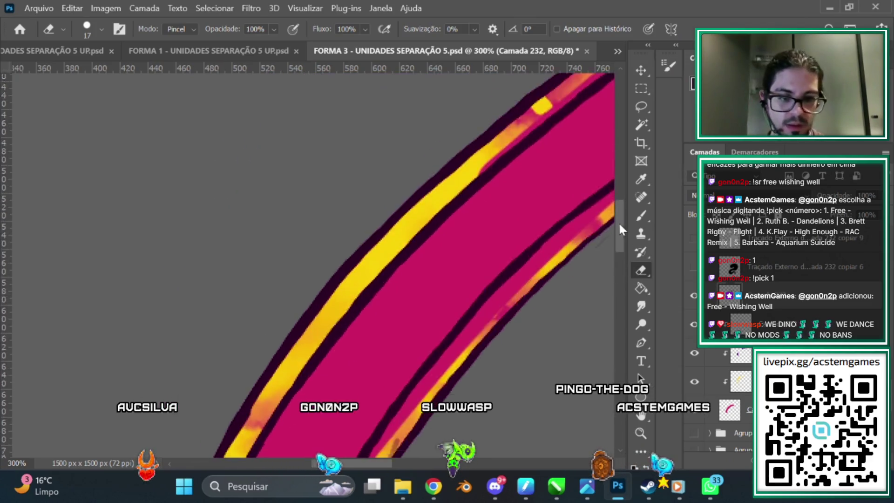
{"action": "key", "text": "ctrl+minus"}
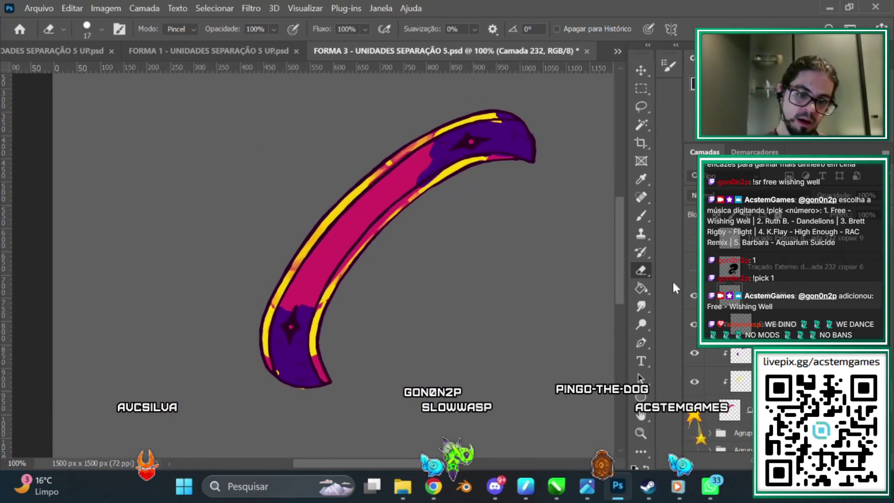
{"action": "key", "text": "ctrl+plus"}
{"action": "key", "text": "ctrl+minus"}
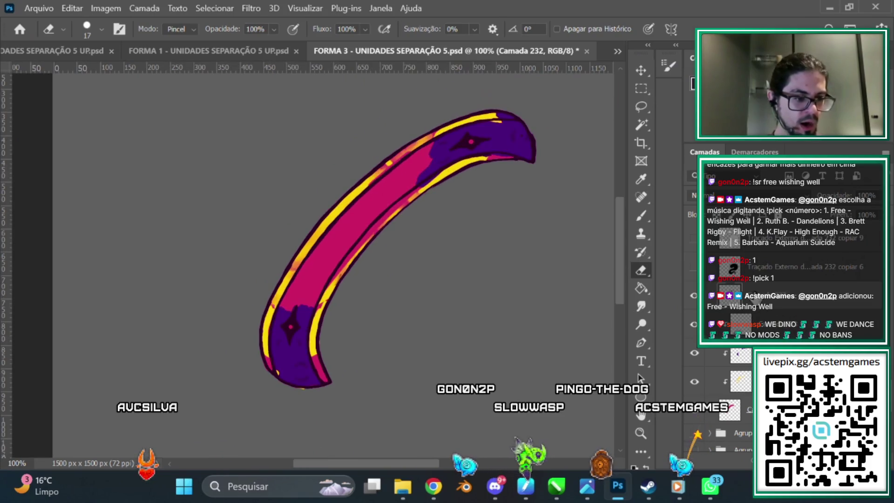
{"action": "left_click", "coordinate": [740, 354]}
{"action": "key", "text": "ctrl+plus"}
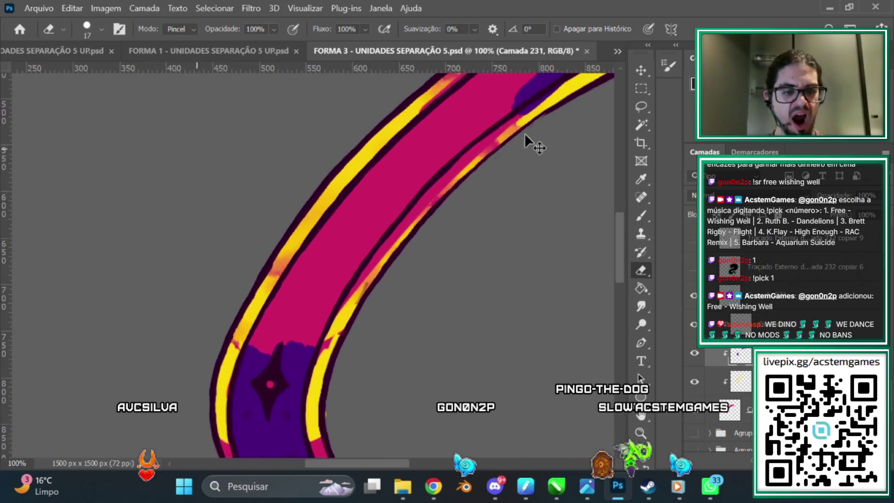
{"action": "key", "text": "b"}
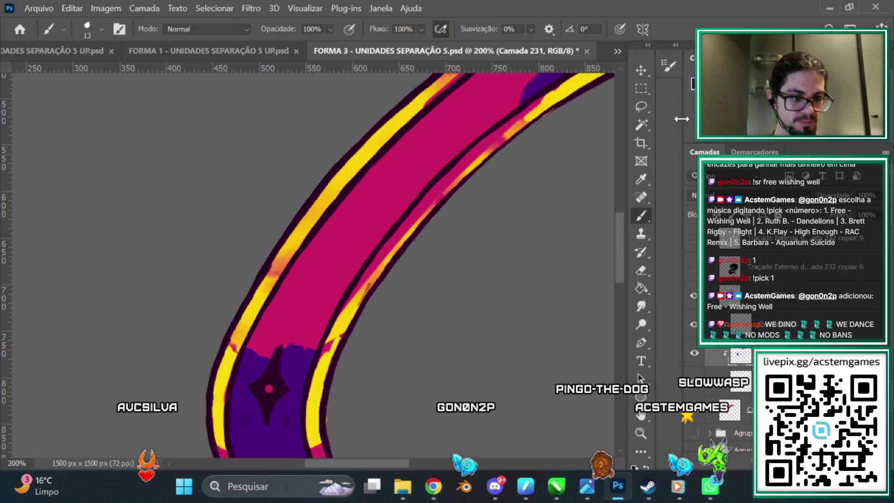
Step: Sample the limb's purple, set brush size 65, paint over the magenta stripe, and save
{"action": "left_click", "coordinate": [255, 365]}
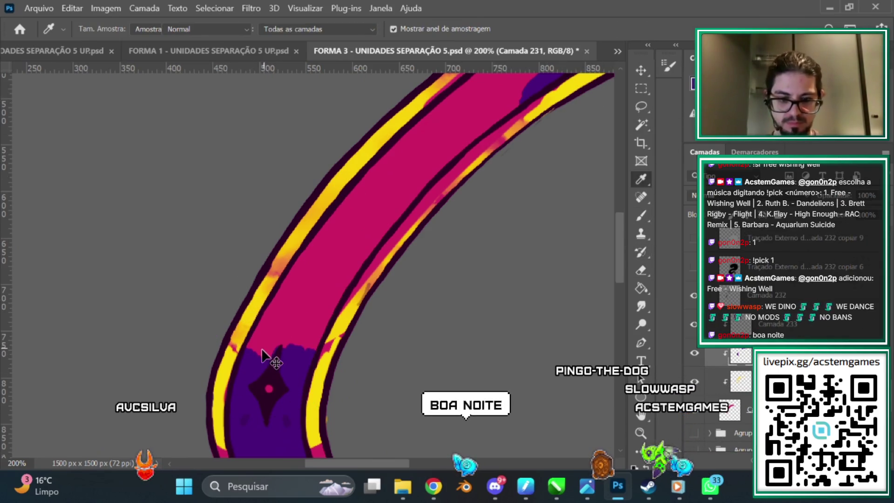
{"action": "key", "text": "ctrl+minus"}
{"action": "left_click_drag", "start_coordinate": [409, 177], "coordinate": [302, 293]}
{"action": "right_click", "coordinate": [354, 139]}
{"action": "left_click_drag", "start_coordinate": [395, 175], "coordinate": [418, 175]}
{"action": "key", "text": "Return"}
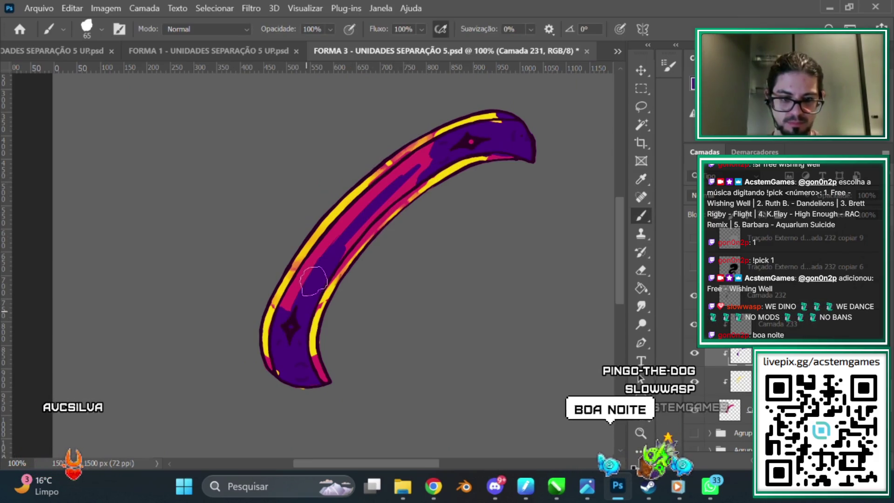
{"action": "mouse_move", "coordinate": [303, 278]}
{"action": "left_mouse_down"}
{"action": "mouse_move", "coordinate": [393, 192]}
{"action": "mouse_move", "coordinate": [377, 193]}
{"action": "left_mouse_up"}
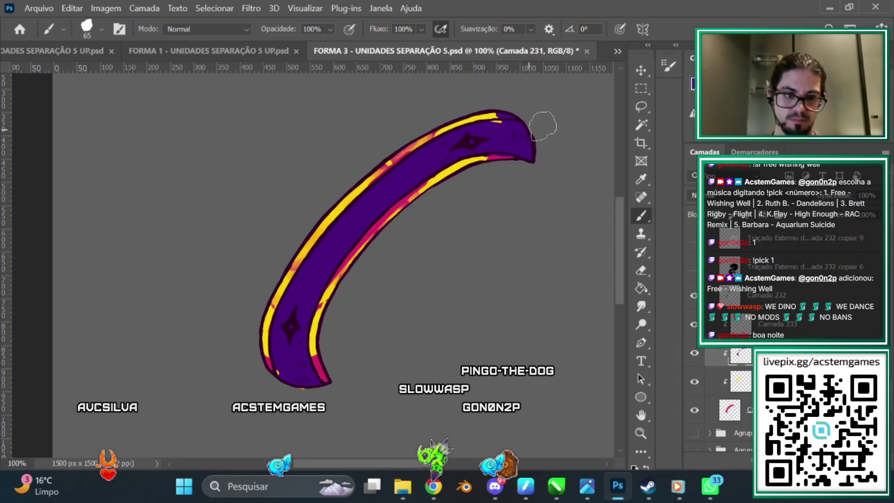
{"action": "left_click", "coordinate": [44, 11]}
{"action": "left_click", "coordinate": [77, 160]}
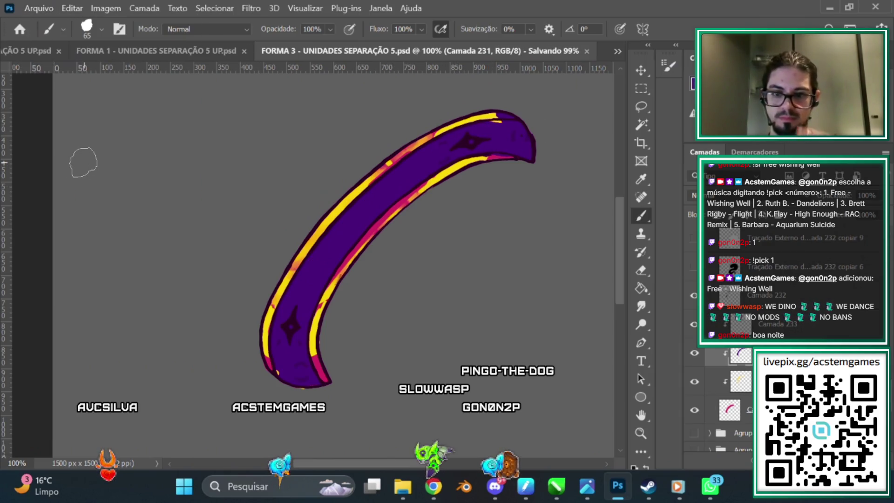
Step: Check the FORMA 1 and FORMA 2 documents, then return to FORMA 3 with the Eraser
{"action": "left_click", "coordinate": [244, 48]}
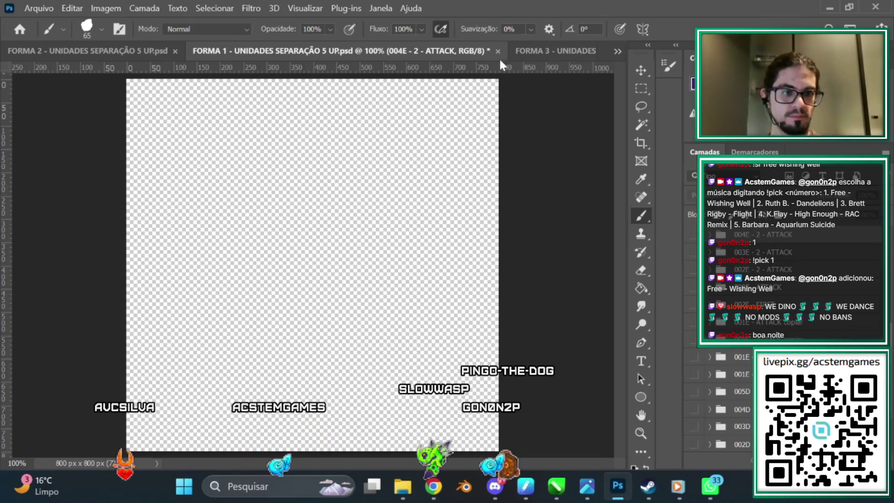
{"action": "left_click", "coordinate": [93, 51]}
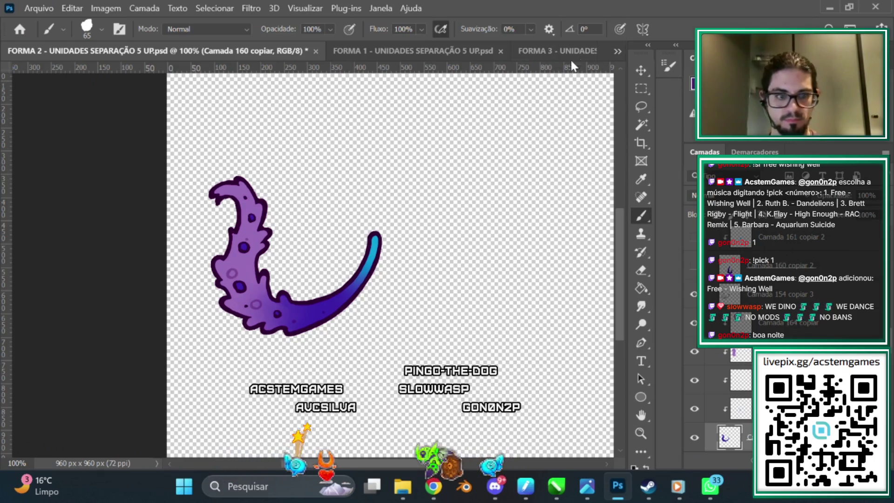
{"action": "left_click", "coordinate": [559, 51]}
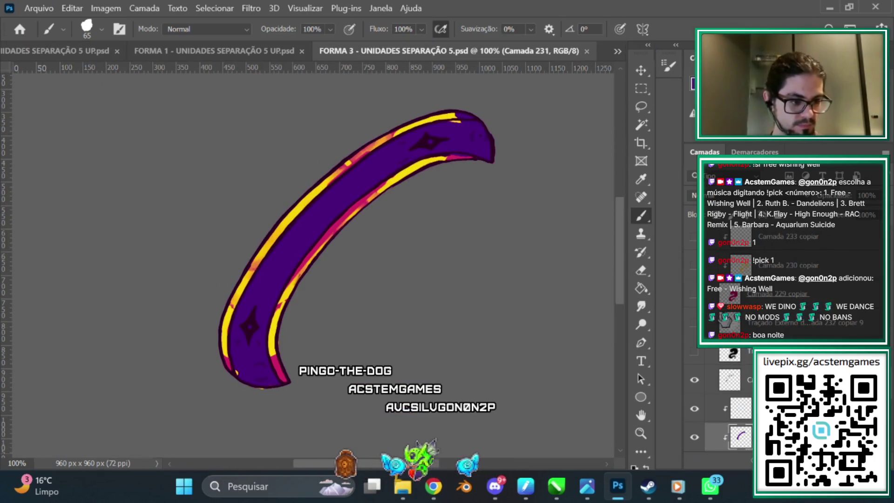
{"action": "key", "text": "e"}
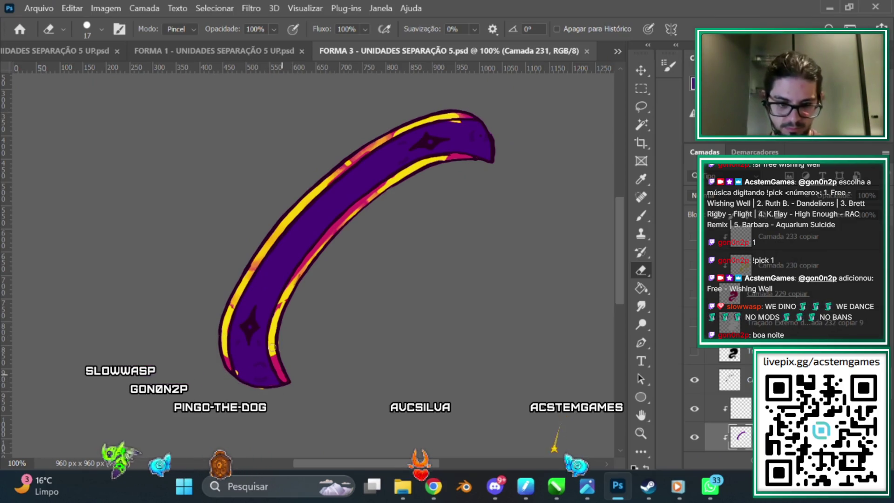
Step: Touch up the lower stripe, check a layer's visibility, and select layer Camada 229
{"action": "left_click", "coordinate": [272, 347]}
{"action": "left_click", "coordinate": [638, 217]}
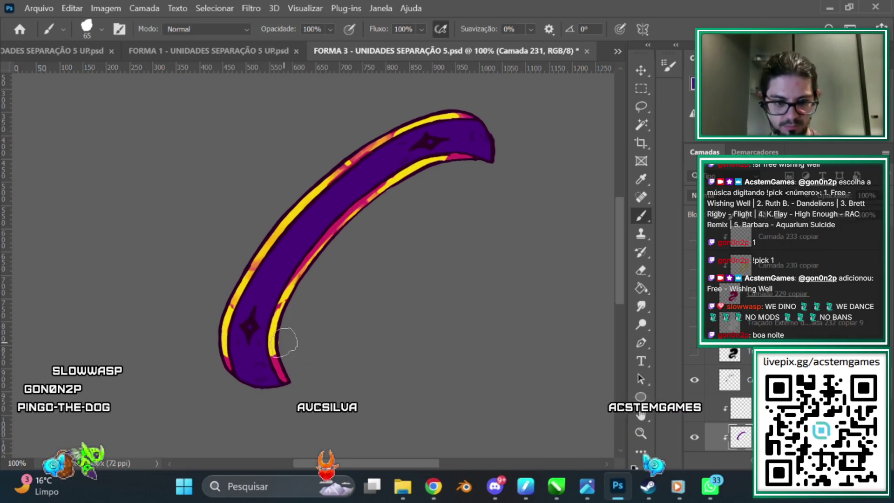
{"action": "scroll", "coordinate": [726, 303], "scroll_direction": "down", "scroll_amount": 2}
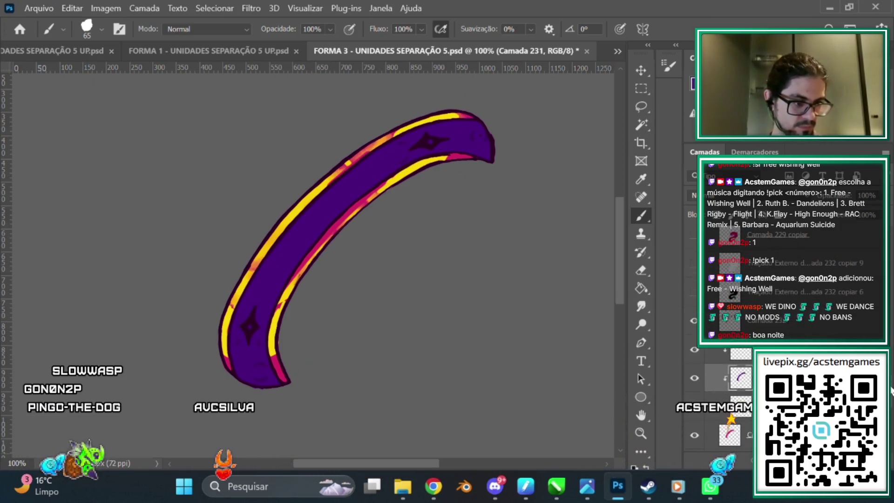
{"action": "left_click", "coordinate": [701, 383]}
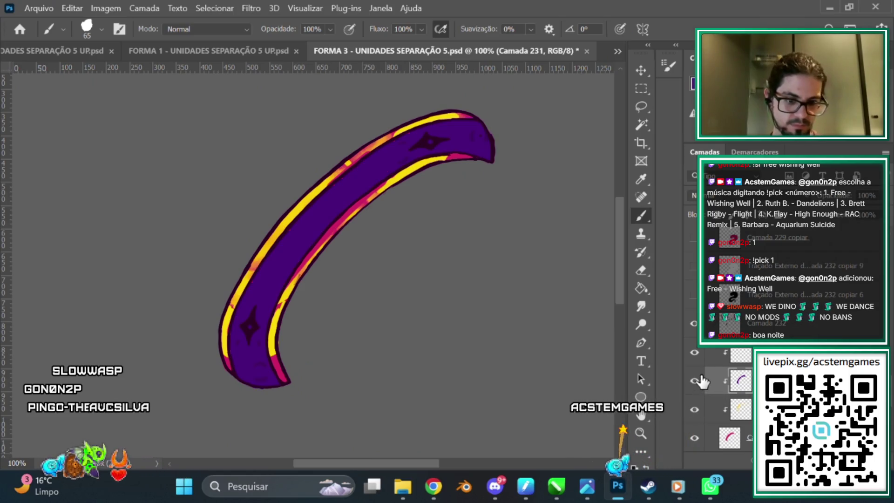
{"action": "left_click", "coordinate": [729, 436]}
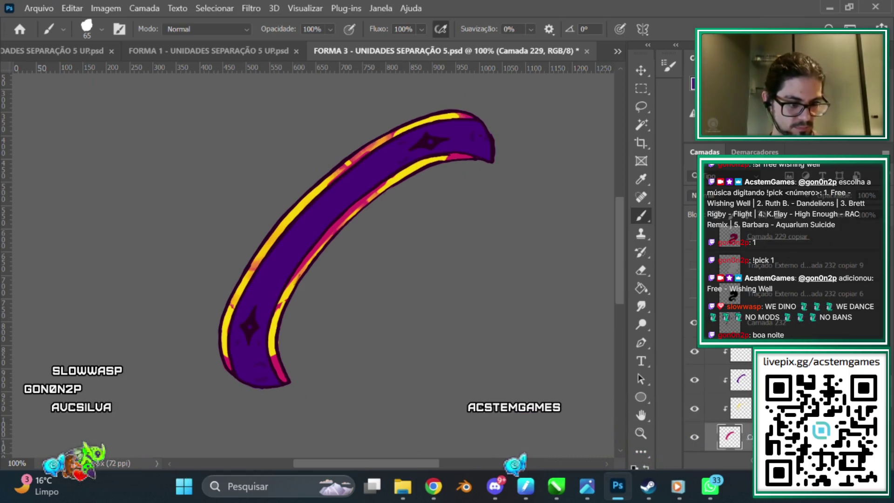
{"action": "left_click", "coordinate": [644, 269]}
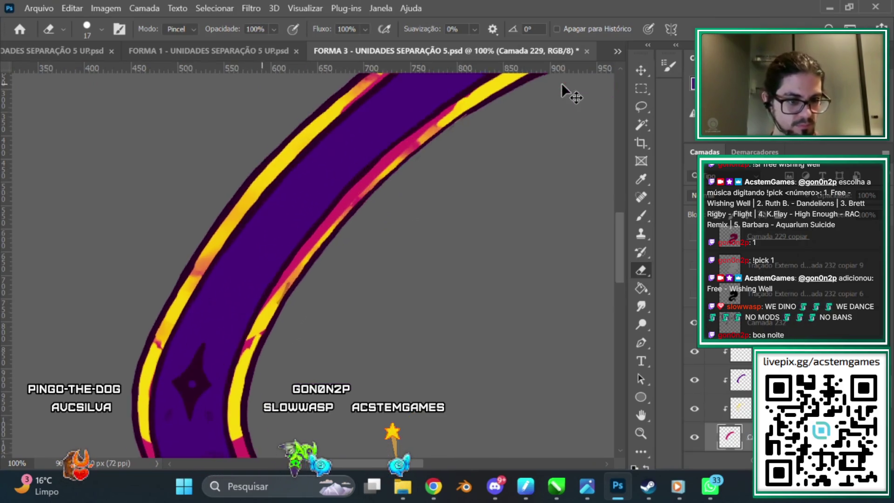
{"action": "key", "text": "ctrl+plus"}
Step: Move to layer Camada 230, undo a trial purple stroke, and sample the stripe's yellow
{"action": "key", "text": "alt+bracketright"}
{"action": "scroll", "coordinate": [619, 245], "scroll_direction": "up", "scroll_amount": 3}
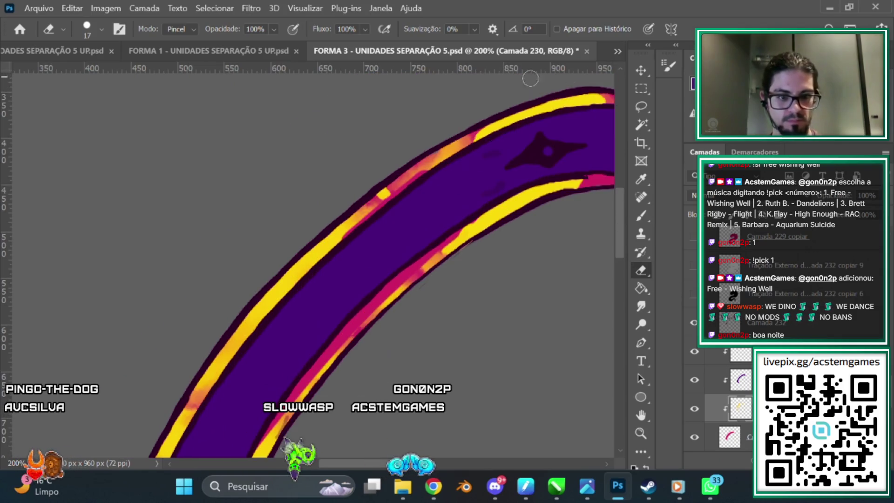
{"action": "left_click", "coordinate": [644, 214]}
{"action": "left_click_drag", "start_coordinate": [437, 159], "coordinate": [498, 119]}
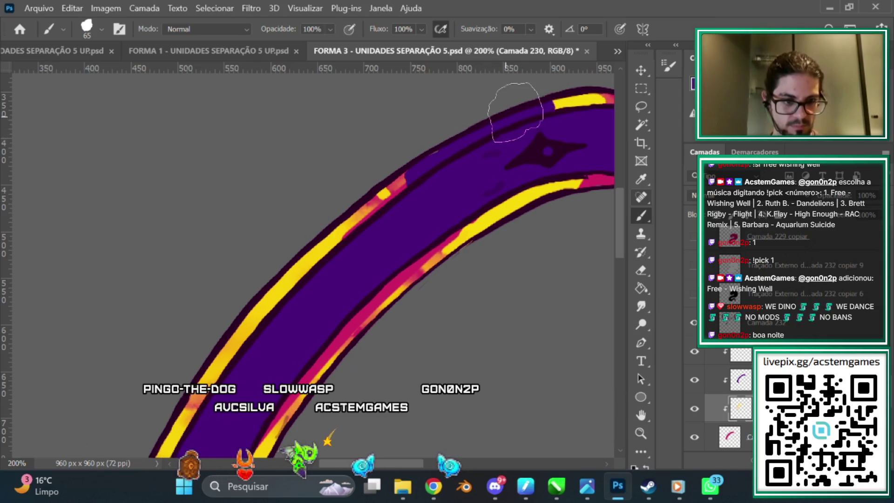
{"action": "key", "text": "ctrl+z"}
{"action": "key", "text": "i"}
{"action": "left_click_drag", "start_coordinate": [463, 194], "coordinate": [497, 214]}
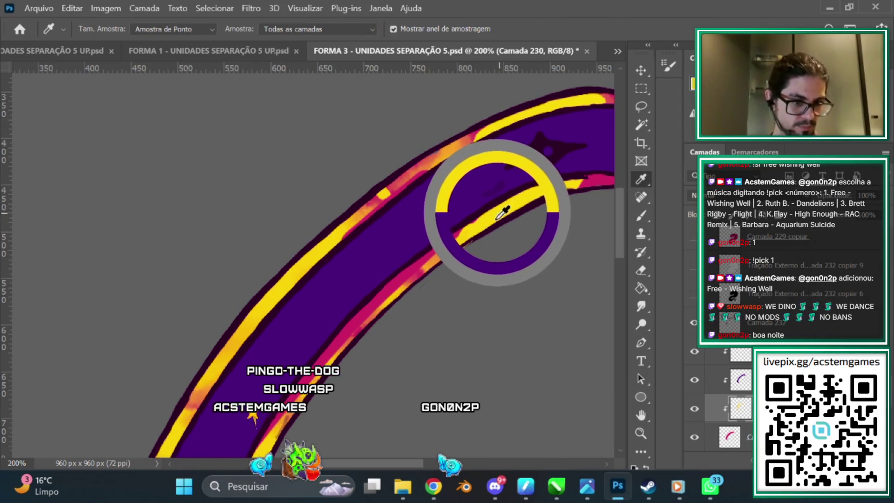
{"action": "key", "text": "b"}
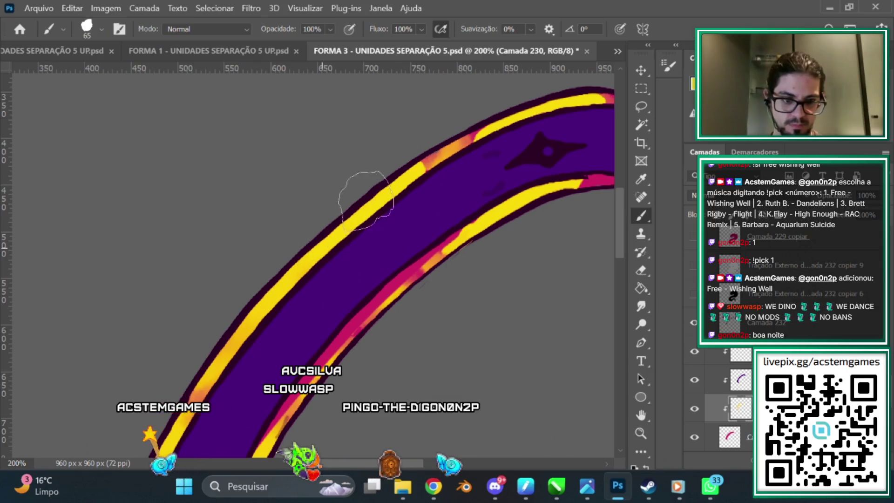
Step: Paint the orange streaks on the upper stripe and pink streaks on the lower stripe yellow
{"action": "left_click_drag", "start_coordinate": [354, 201], "coordinate": [526, 109]}
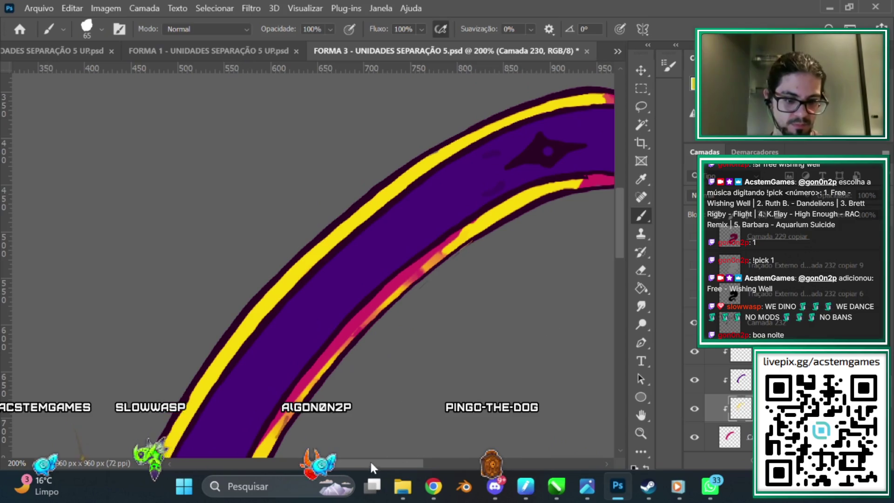
{"action": "left_click_drag", "start_coordinate": [373, 463], "coordinate": [395, 463]}
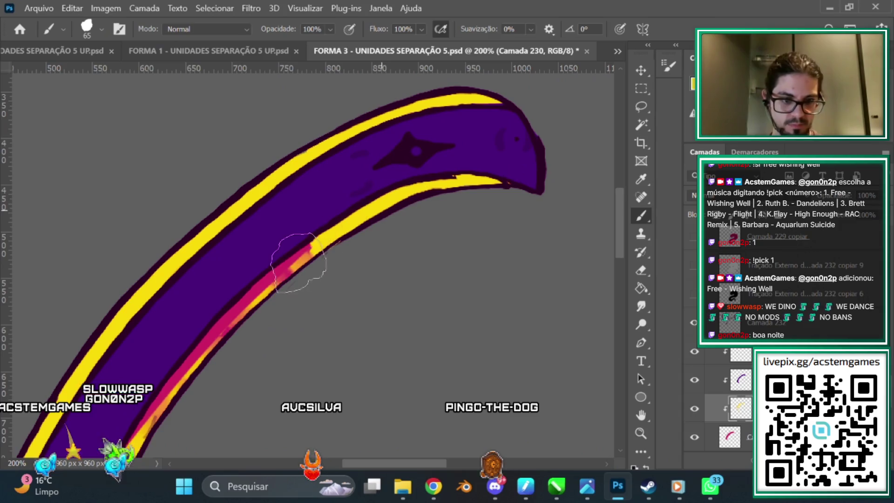
{"action": "left_click_drag", "start_coordinate": [303, 260], "coordinate": [183, 394]}
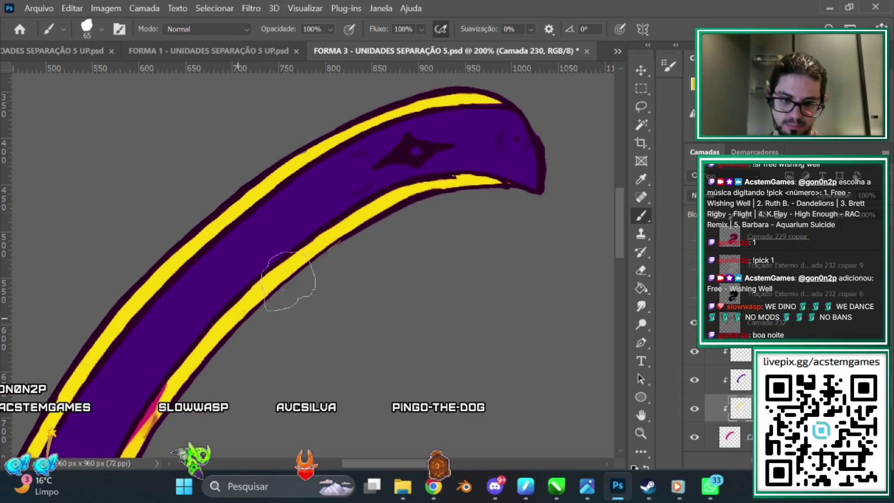
{"action": "scroll", "coordinate": [577, 230], "scroll_direction": "down", "scroll_amount": 5}
{"action": "left_click_drag", "start_coordinate": [165, 235], "coordinate": [104, 384]}
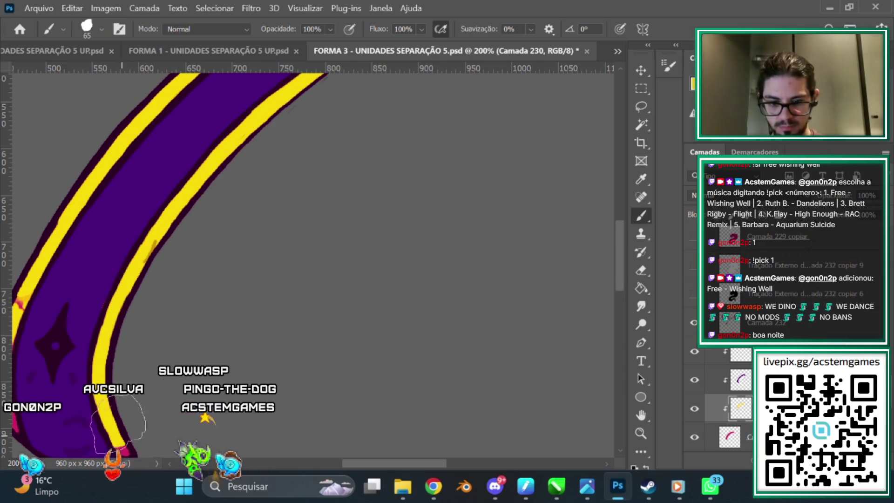
{"action": "scroll", "coordinate": [309, 285], "scroll_direction": "left", "scroll_amount": 5}
{"action": "mouse_move", "coordinate": [229, 298]}
{"action": "left_mouse_down"}
{"action": "mouse_move", "coordinate": [210, 417]}
{"action": "mouse_move", "coordinate": [198, 372]}
{"action": "left_mouse_up"}
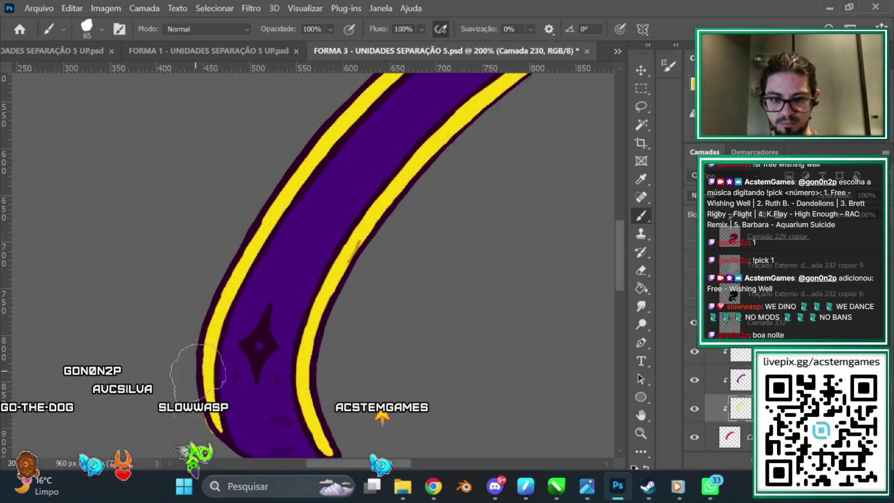
{"action": "scroll", "coordinate": [618, 245], "scroll_direction": "down", "scroll_amount": 3}
{"action": "left_click", "coordinate": [641, 270]}
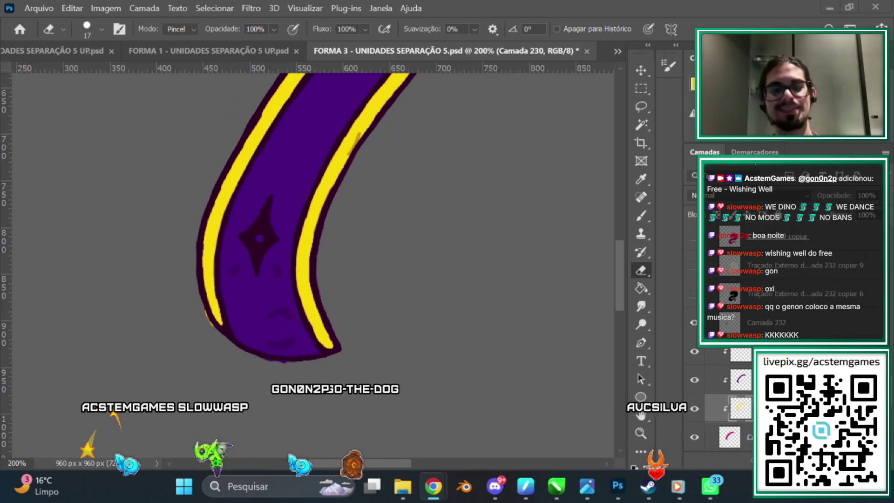
Step: Select Camada 229, then Camada 230, toggling a layer's visibility to check its contents
{"action": "left_click_drag", "start_coordinate": [618, 257], "coordinate": [619, 251]}
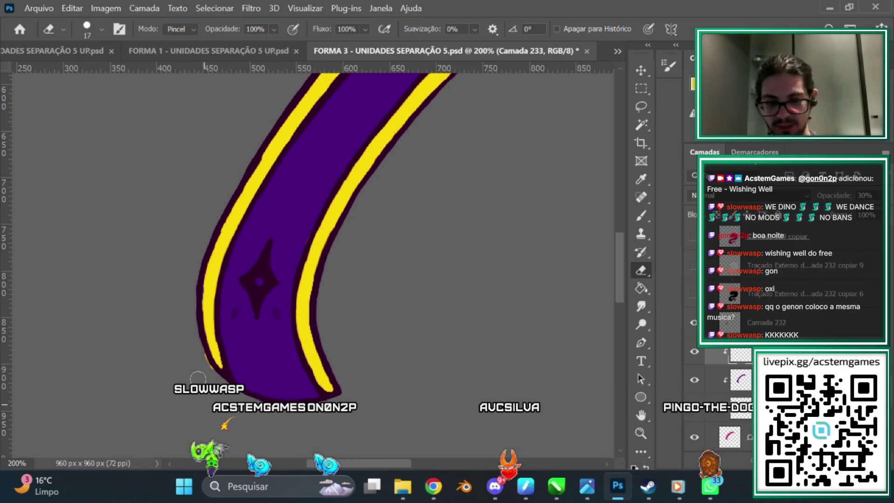
{"action": "left_click", "coordinate": [196, 353], "text": "ctrl"}
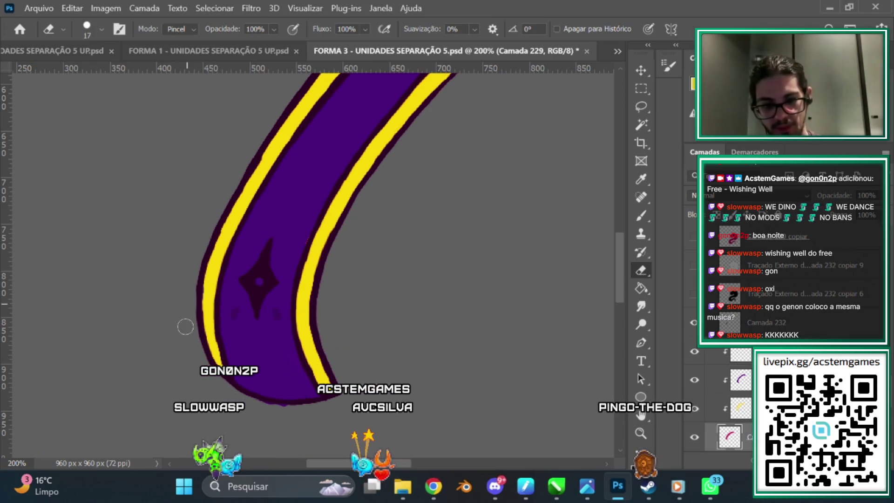
{"action": "left_click", "coordinate": [740, 408]}
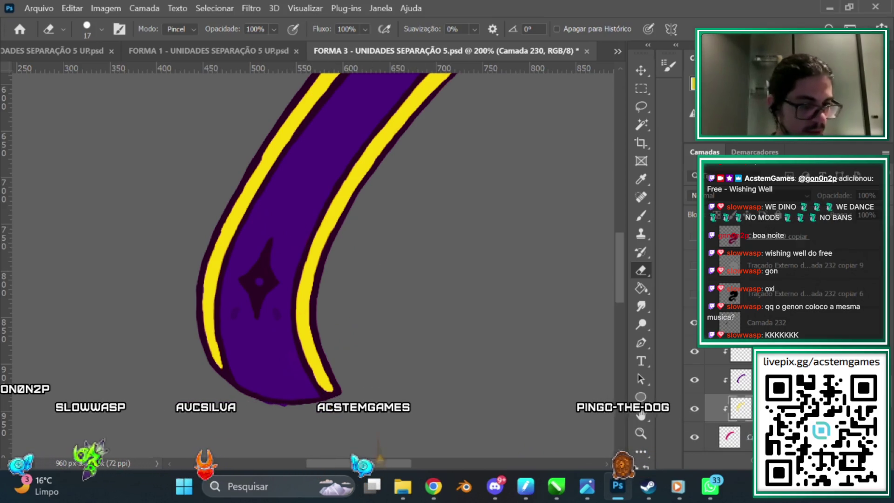
{"action": "left_click", "coordinate": [694, 385]}
{"action": "left_click", "coordinate": [694, 381]}
Step: Sample the limb's purple, shrink the brush to 29 px, and reselect layer Camada 229
{"action": "left_click", "coordinate": [305, 195], "text": "alt"}
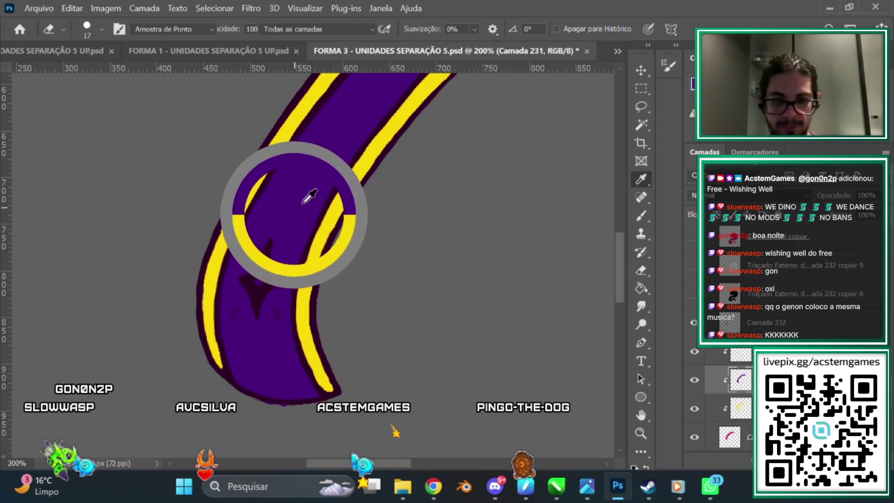
{"action": "key", "text": "b"}
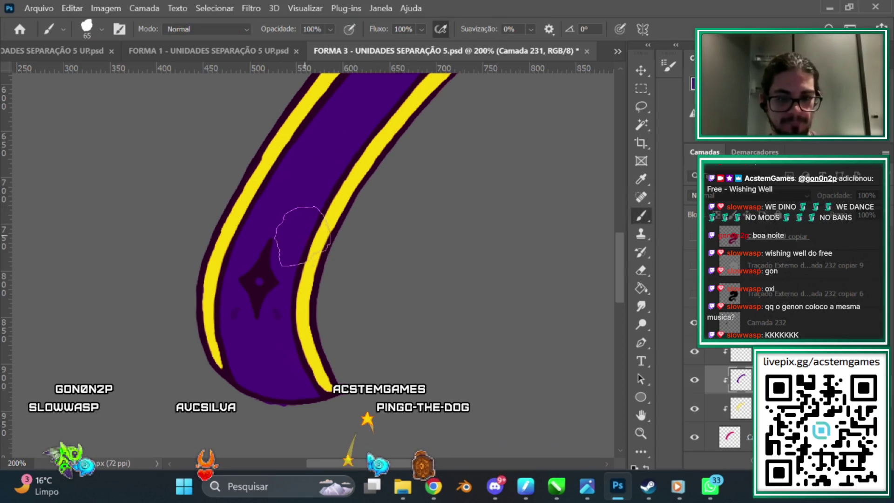
{"action": "right_click", "coordinate": [332, 273]}
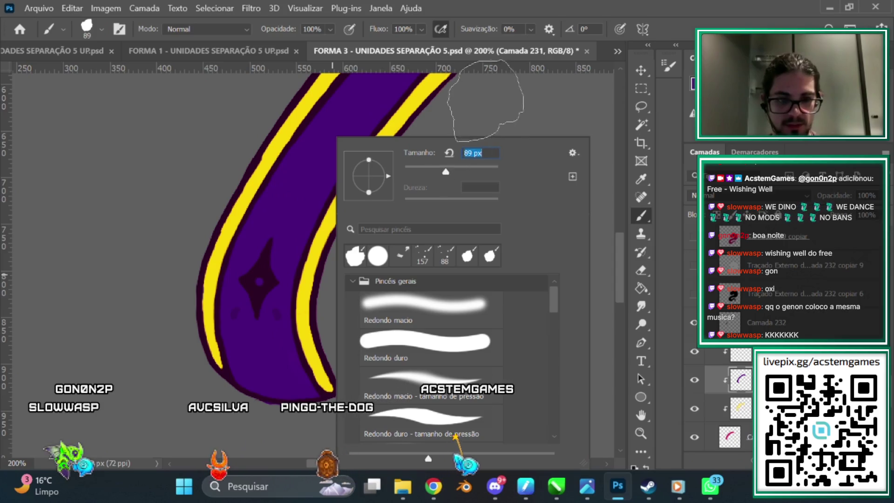
{"action": "left_click_drag", "start_coordinate": [423, 166], "coordinate": [418, 167]}
{"action": "key", "text": "Return"}
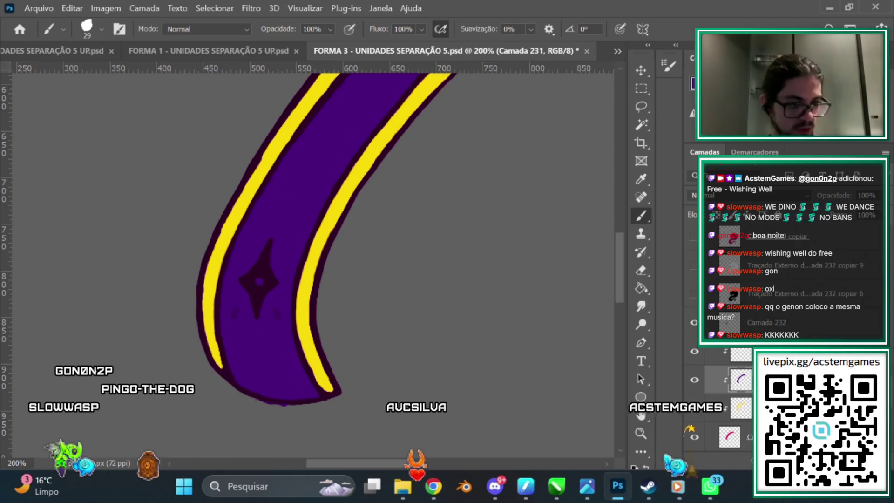
{"action": "left_click", "coordinate": [729, 436]}
{"action": "key", "text": "e"}
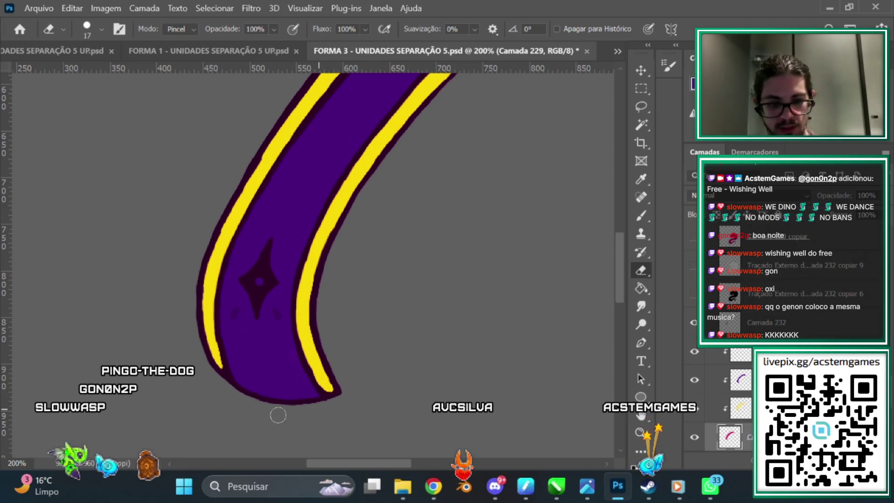
{"action": "scroll", "coordinate": [625, 200], "scroll_direction": "up", "scroll_amount": 10}
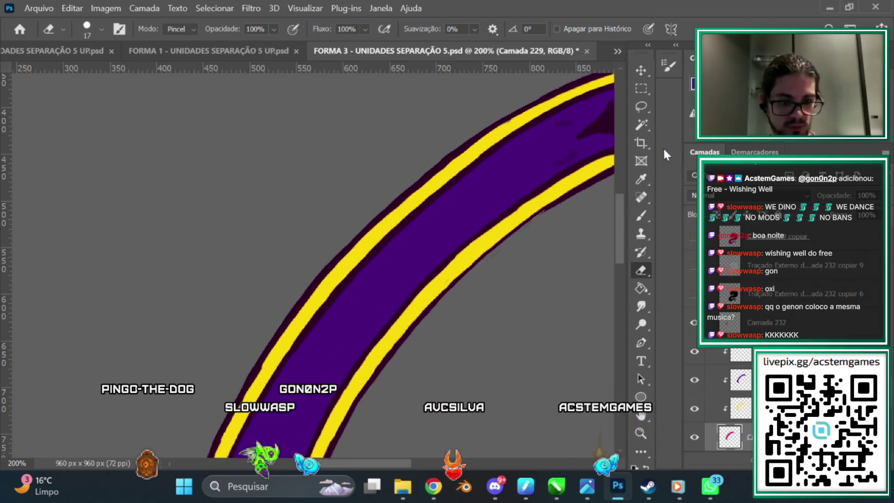
Step: Paint over the star mark inside the purple limb with the brush
{"action": "scroll", "coordinate": [540, 279], "scroll_direction": "right", "scroll_amount": 5}
{"action": "scroll", "coordinate": [522, 356], "scroll_direction": "right", "scroll_amount": 4}
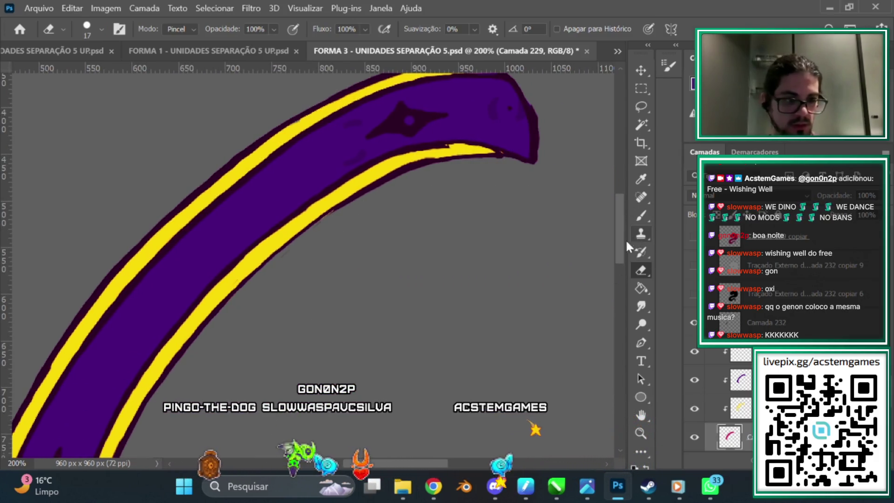
{"action": "scroll", "coordinate": [529, 279], "scroll_direction": "up", "scroll_amount": 4}
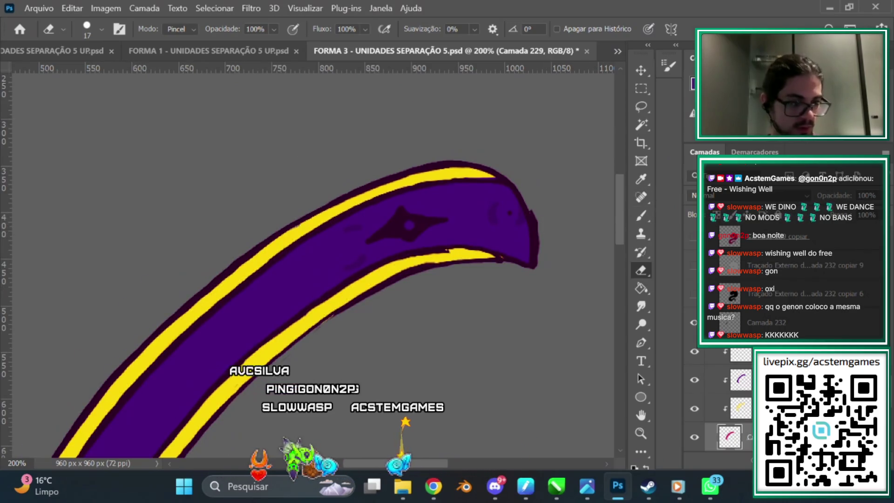
{"action": "left_click", "coordinate": [641, 215]}
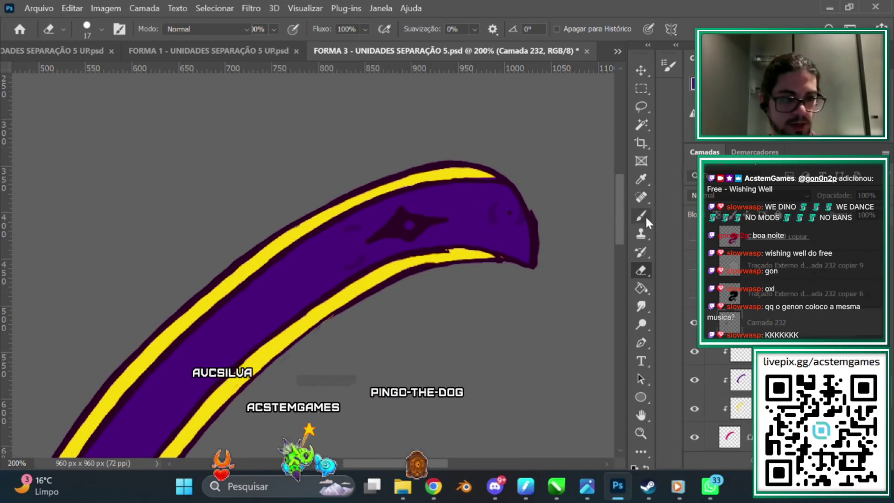
{"action": "left_click", "coordinate": [645, 217]}
{"action": "left_click", "coordinate": [409, 223]}
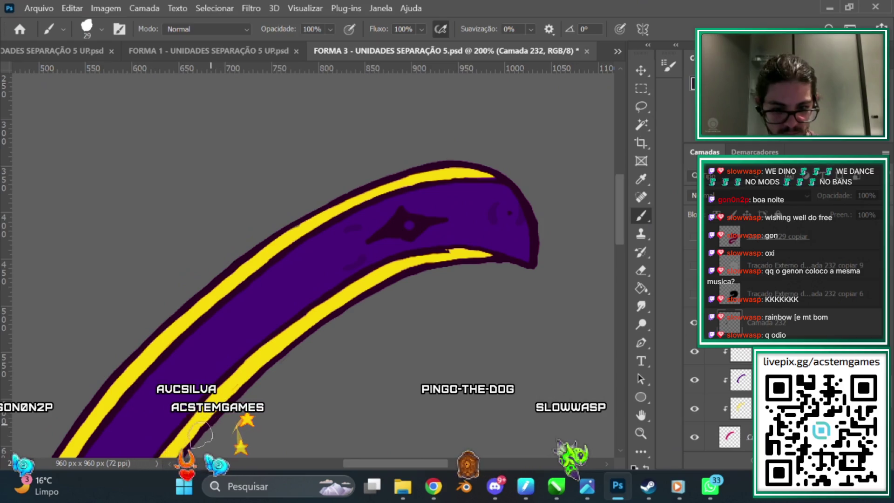
{"action": "scroll", "coordinate": [518, 191], "scroll_direction": "down", "scroll_amount": 3}
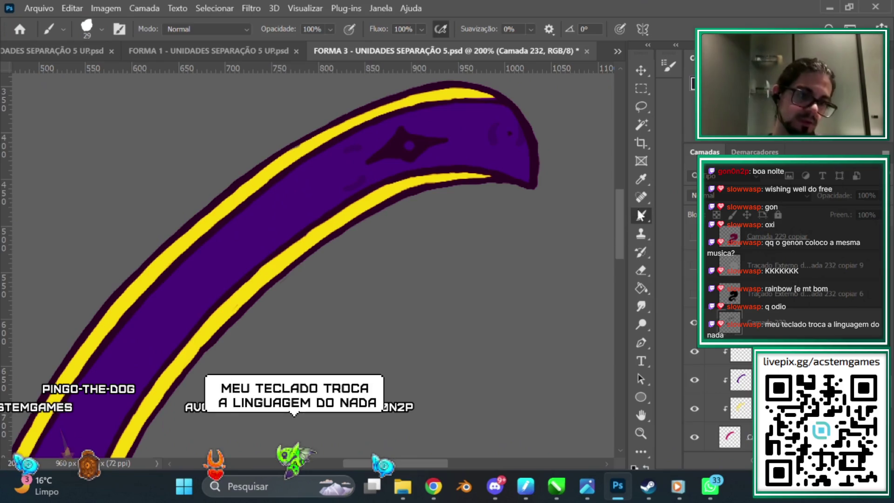
{"action": "scroll", "coordinate": [624, 208], "scroll_direction": "down", "scroll_amount": 1}
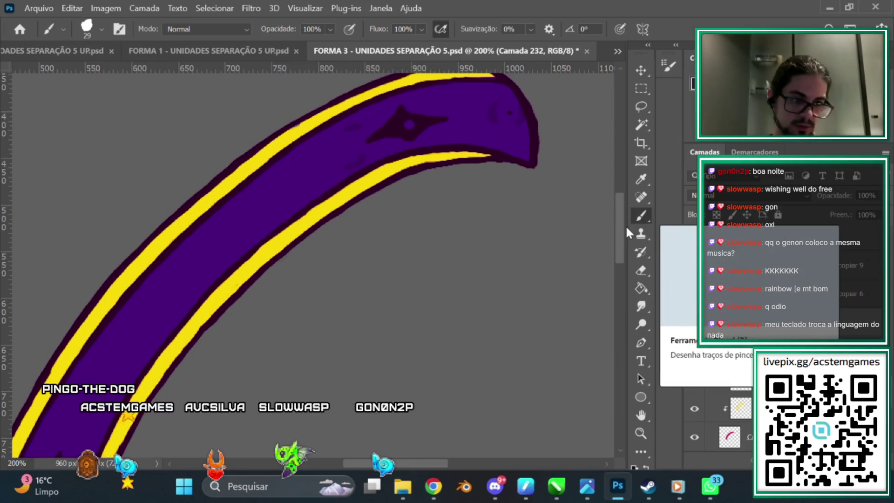
{"action": "scroll", "coordinate": [624, 230], "scroll_direction": "up", "scroll_amount": 2}
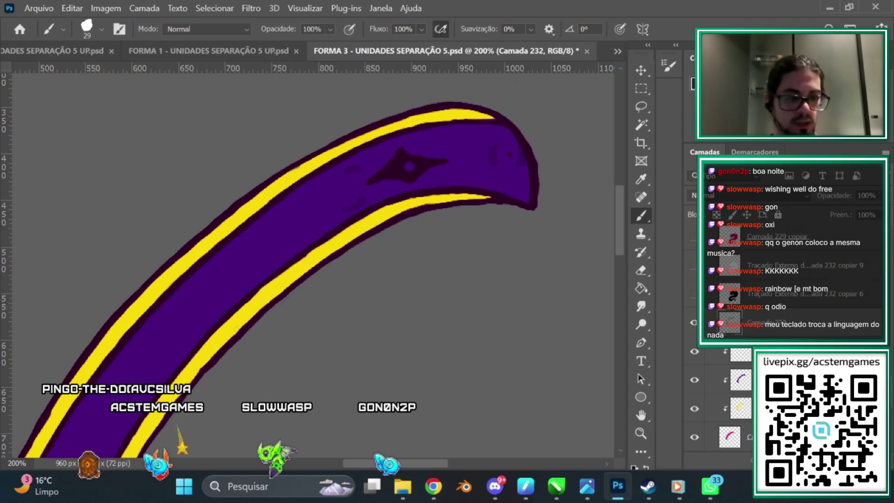
Step: Erase and repaint small stray marks in the purple band on layer Camada 232
{"action": "left_click", "coordinate": [641, 270]}
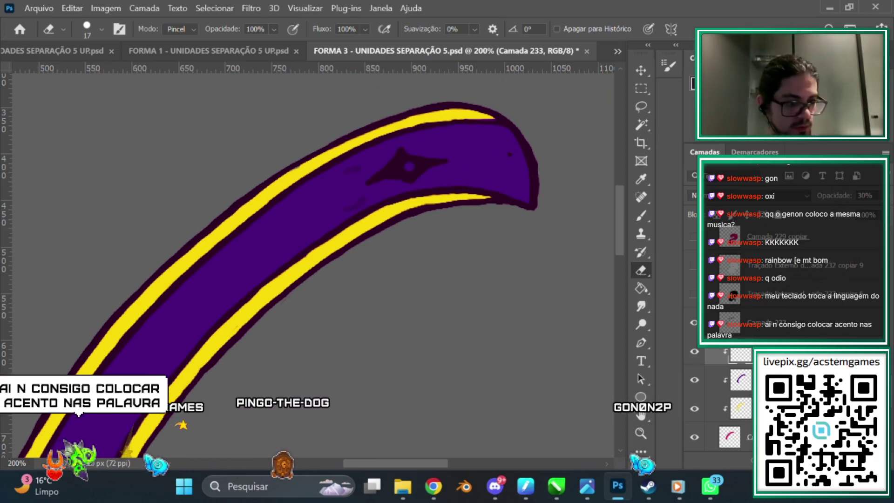
{"action": "left_click", "coordinate": [768, 351]}
{"action": "key", "text": "b"}
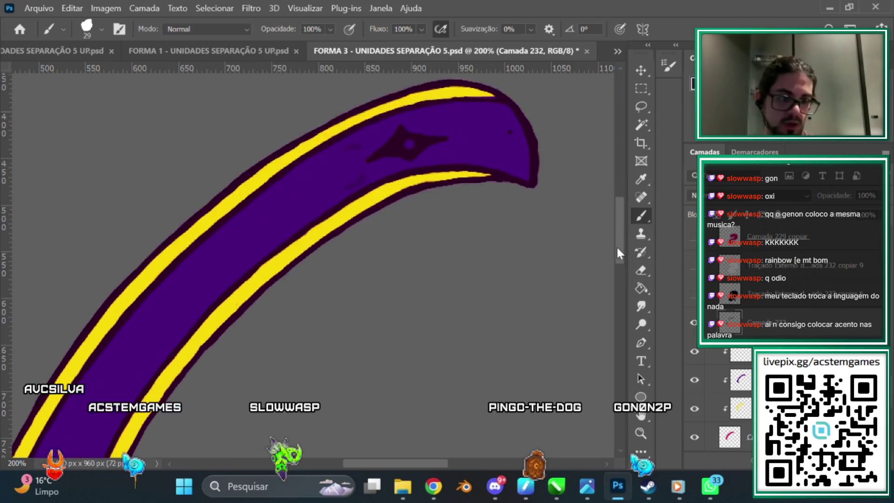
{"action": "scroll", "coordinate": [616, 245], "scroll_direction": "down", "scroll_amount": 5}
{"action": "scroll", "coordinate": [616, 245], "scroll_direction": "left", "scroll_amount": 3}
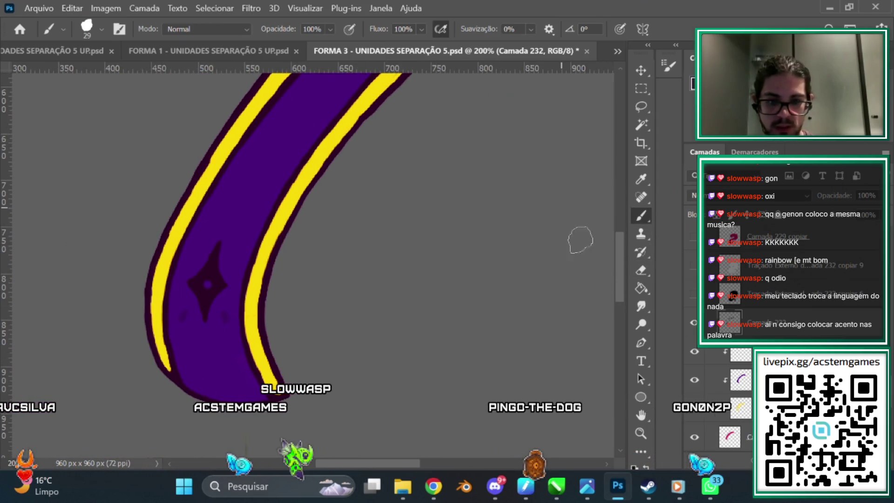
{"action": "scroll", "coordinate": [614, 245], "scroll_direction": "up", "scroll_amount": 3}
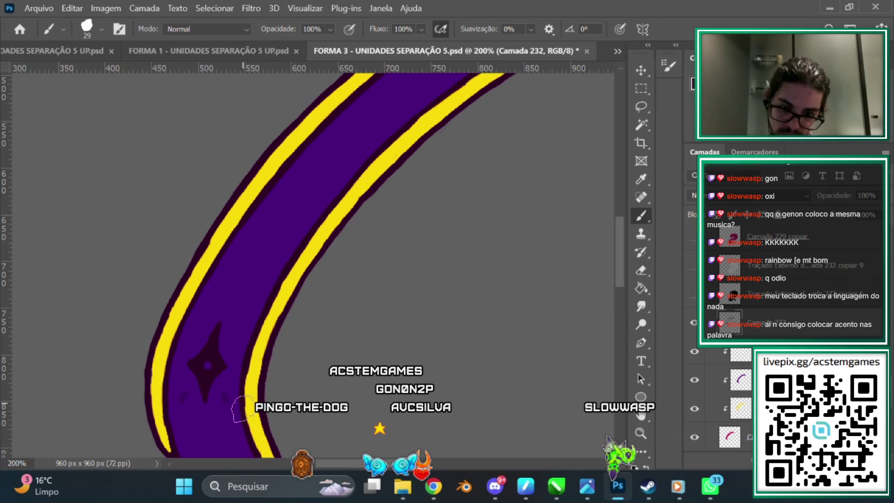
{"action": "left_click_drag", "start_coordinate": [620, 259], "coordinate": [621, 277]}
{"action": "left_click", "coordinate": [631, 273]}
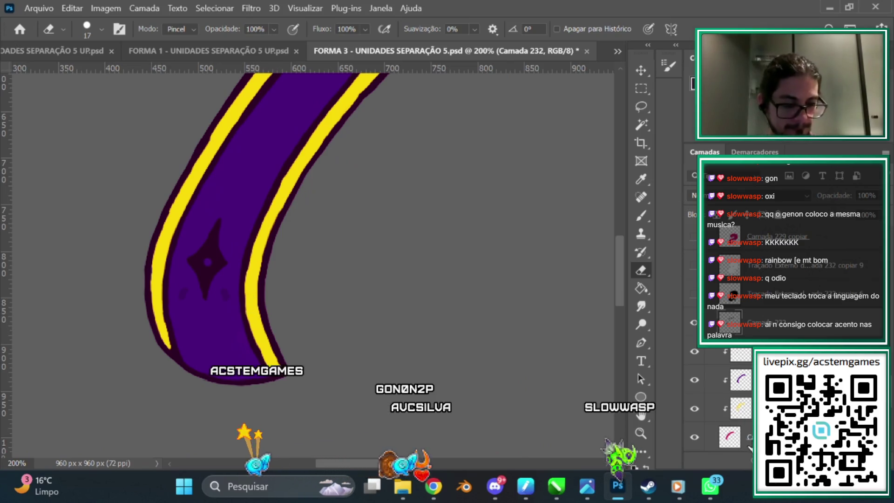
{"action": "left_click", "coordinate": [635, 224]}
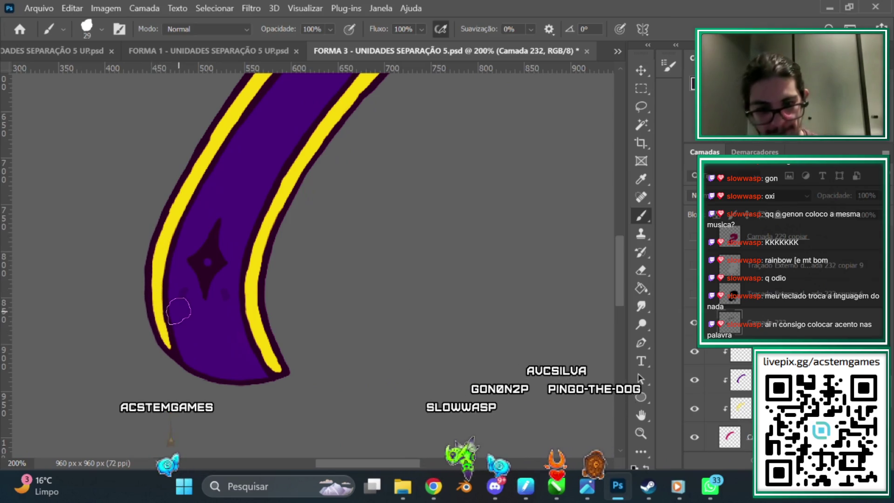
Step: Hide the grey background layer to view the limb against transparency
{"action": "scroll", "coordinate": [721, 395], "scroll_direction": "down", "scroll_amount": 5}
{"action": "left_click", "coordinate": [694, 437]}
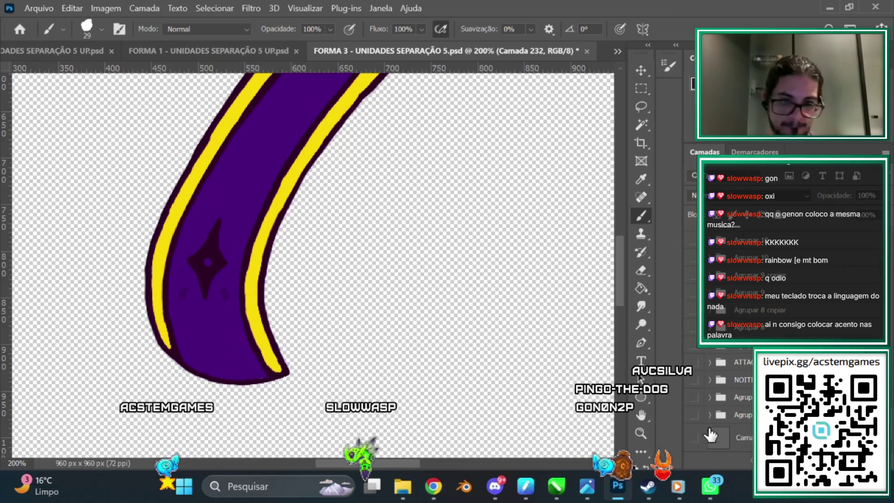
{"action": "scroll", "coordinate": [616, 255], "scroll_direction": "up", "scroll_amount": 10}
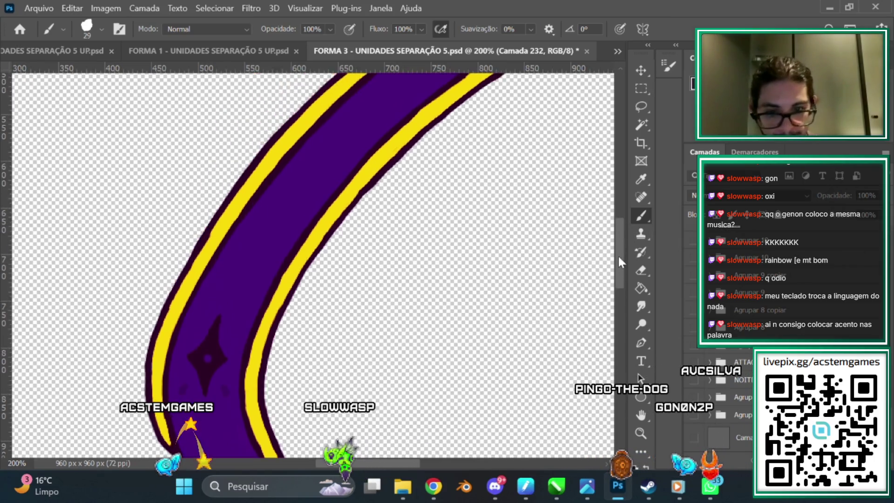
{"action": "scroll", "coordinate": [618, 219], "scroll_direction": "down", "scroll_amount": 2}
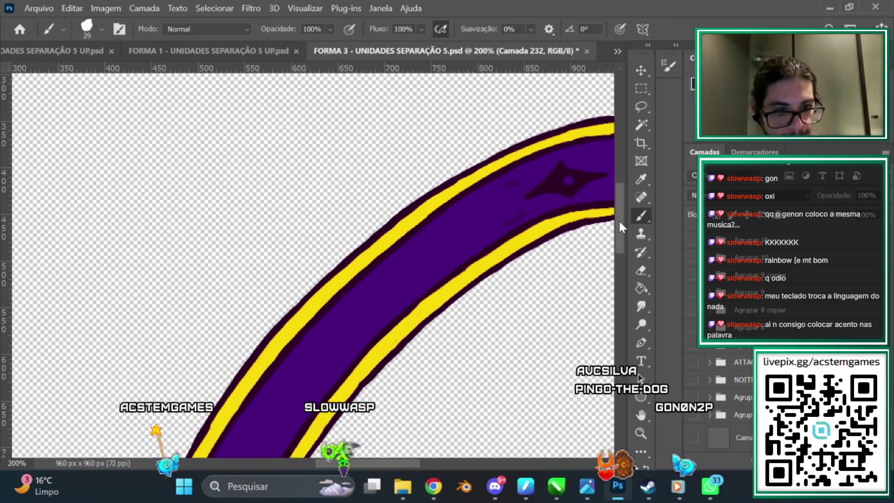
{"action": "left_click_drag", "start_coordinate": [387, 462], "coordinate": [432, 460]}
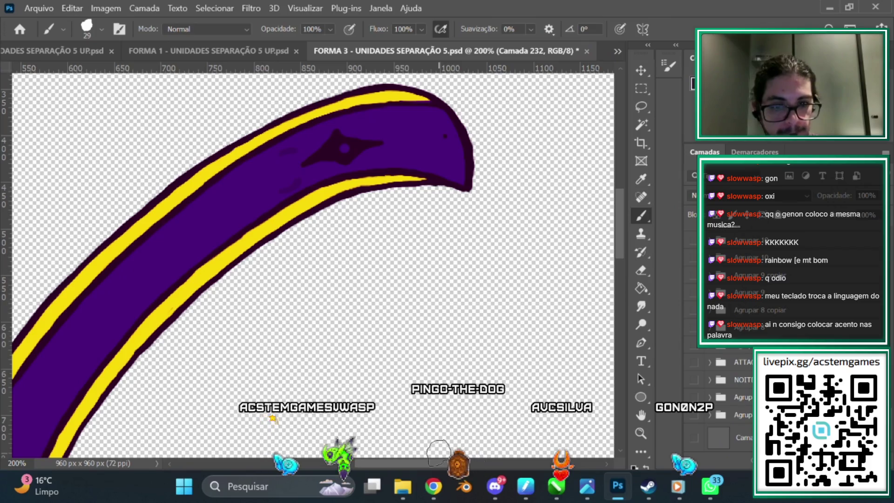
{"action": "left_click_drag", "start_coordinate": [451, 460], "coordinate": [455, 459]}
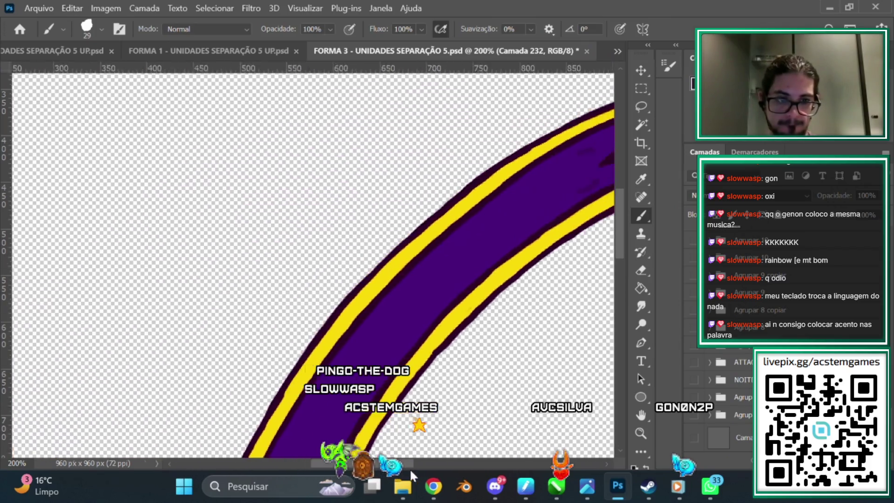
{"action": "scroll", "coordinate": [451, 435], "scroll_direction": "left", "scroll_amount": 3}
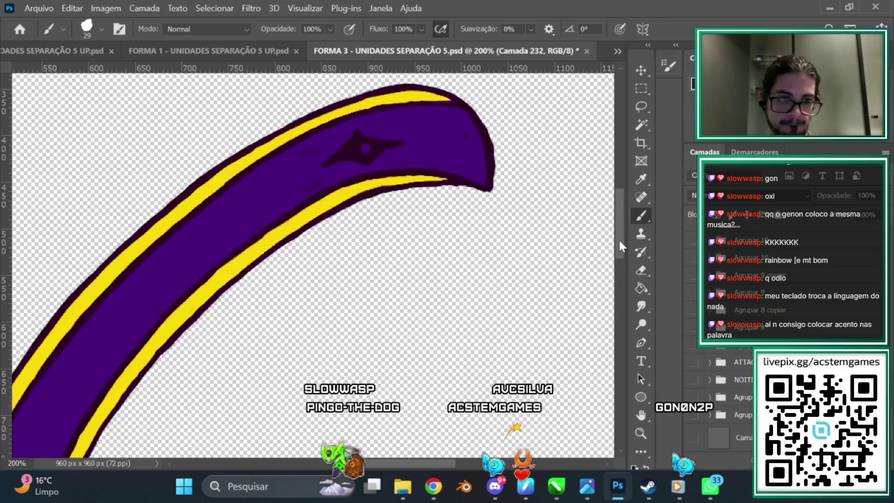
{"action": "left_click_drag", "start_coordinate": [619, 244], "coordinate": [619, 233]}
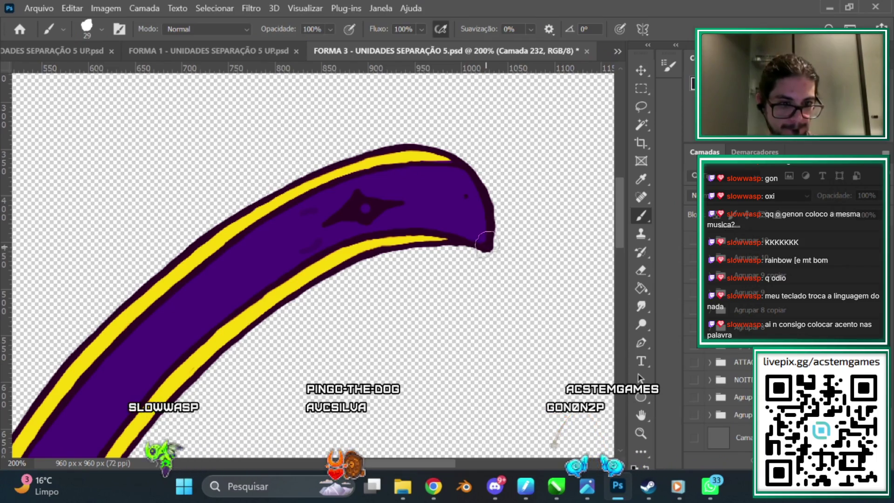
Step: Erase the excess outline at the rounded tip, then show the grey background again
{"action": "left_click", "coordinate": [641, 270]}
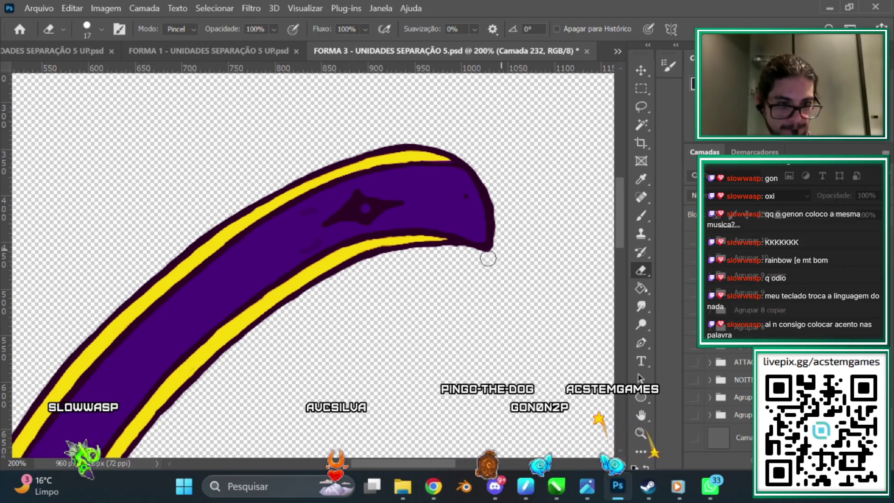
{"action": "scroll", "coordinate": [614, 246], "scroll_direction": "down", "scroll_amount": 10}
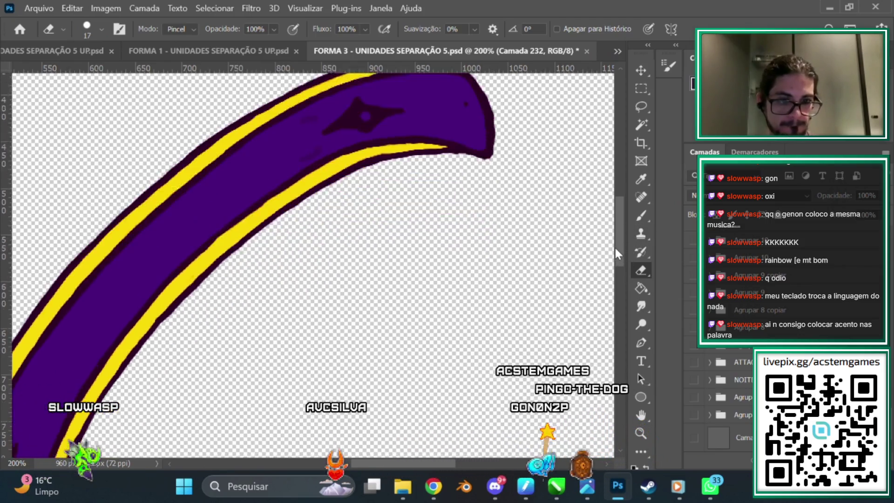
{"action": "scroll", "coordinate": [397, 464], "scroll_direction": "left", "scroll_amount": 5}
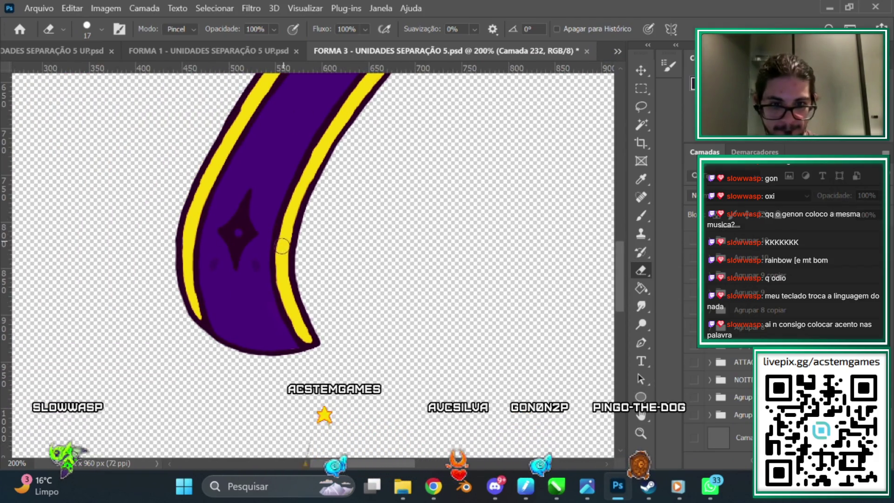
{"action": "left_click_drag", "start_coordinate": [622, 276], "coordinate": [619, 208]}
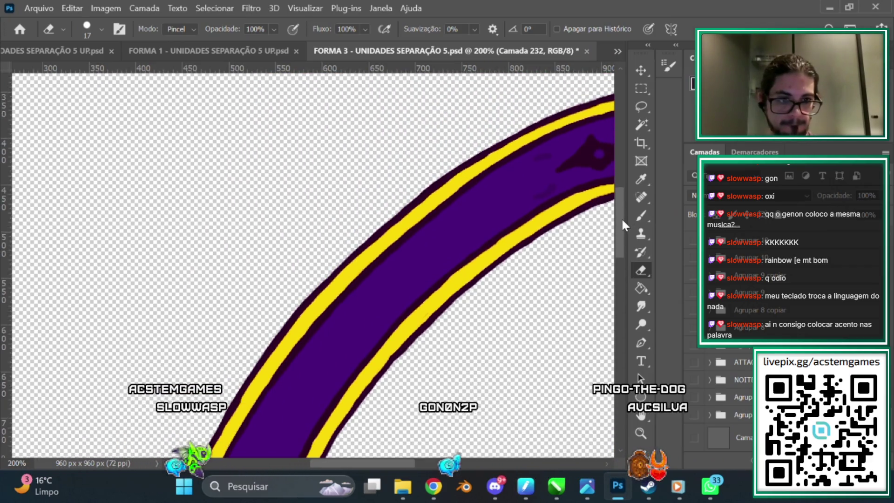
{"action": "left_click", "coordinate": [692, 440]}
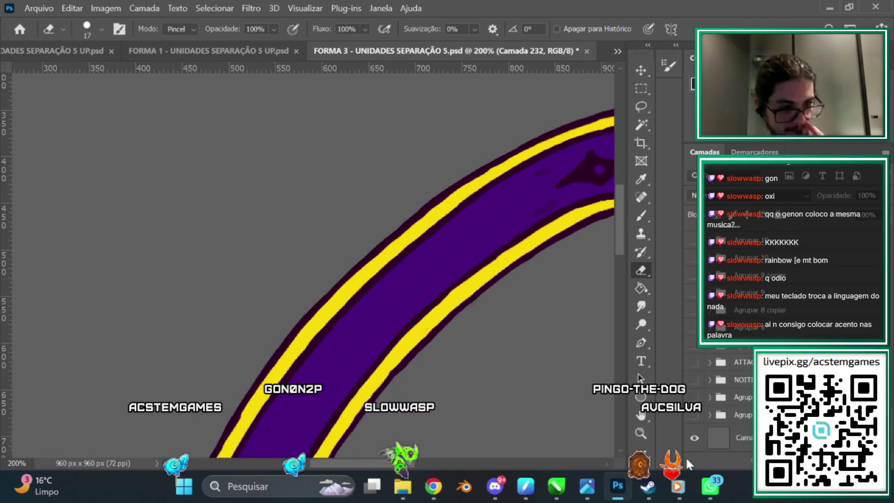
{"action": "scroll", "coordinate": [726, 325], "scroll_direction": "up", "scroll_amount": 5}
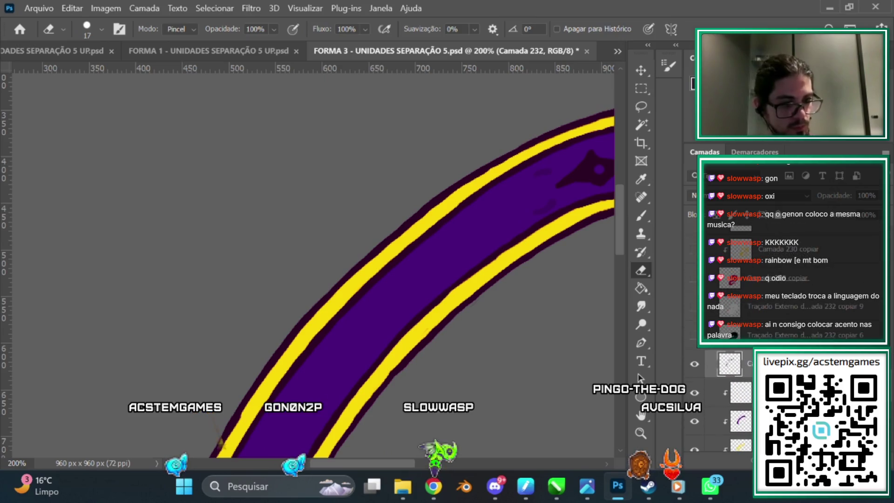
Step: Paint and erase along the lower curve, cleaning purple fill and outline edges toward the tail
{"action": "left_click", "coordinate": [643, 215]}
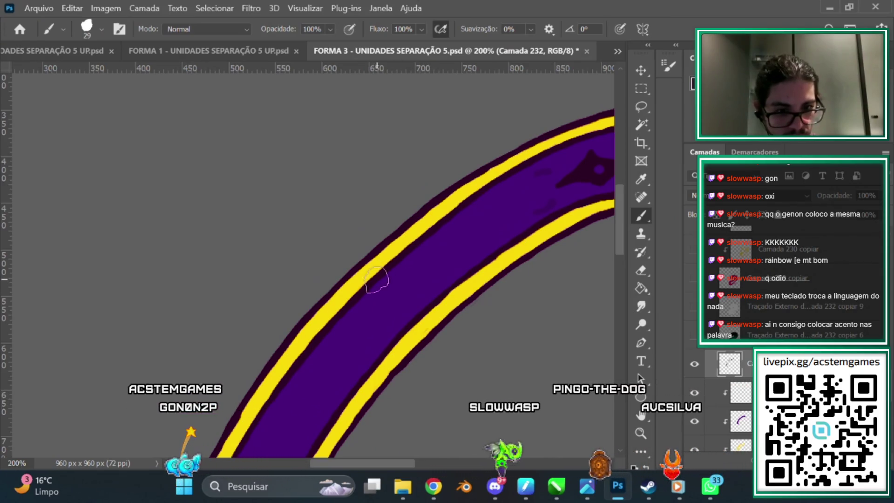
{"action": "scroll", "coordinate": [615, 235], "scroll_direction": "down", "scroll_amount": 3}
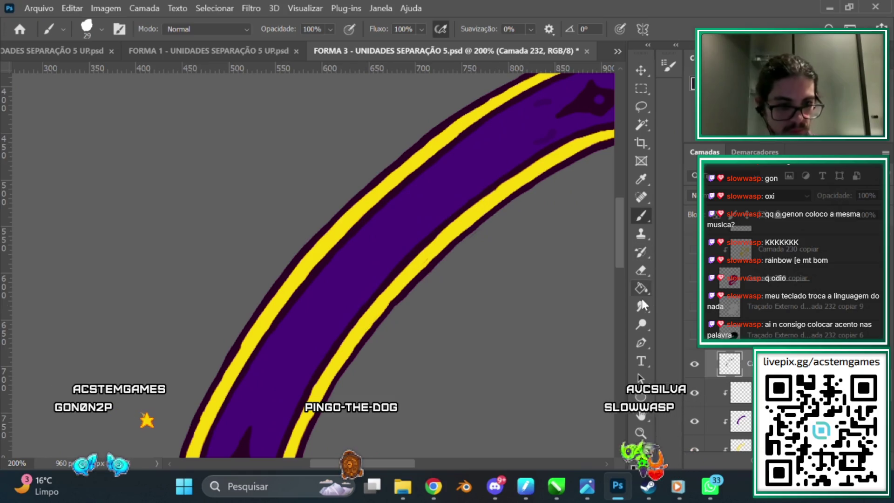
{"action": "left_click", "coordinate": [643, 267]}
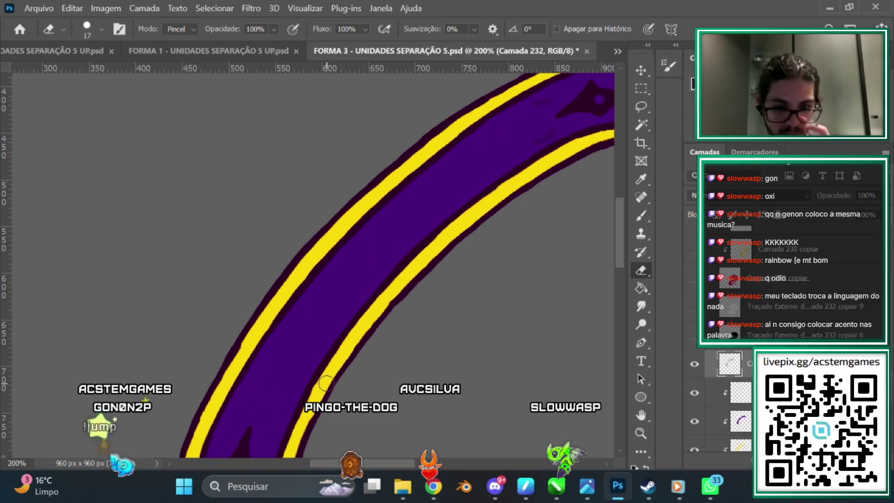
{"action": "scroll", "coordinate": [279, 279], "scroll_direction": "down", "scroll_amount": 5}
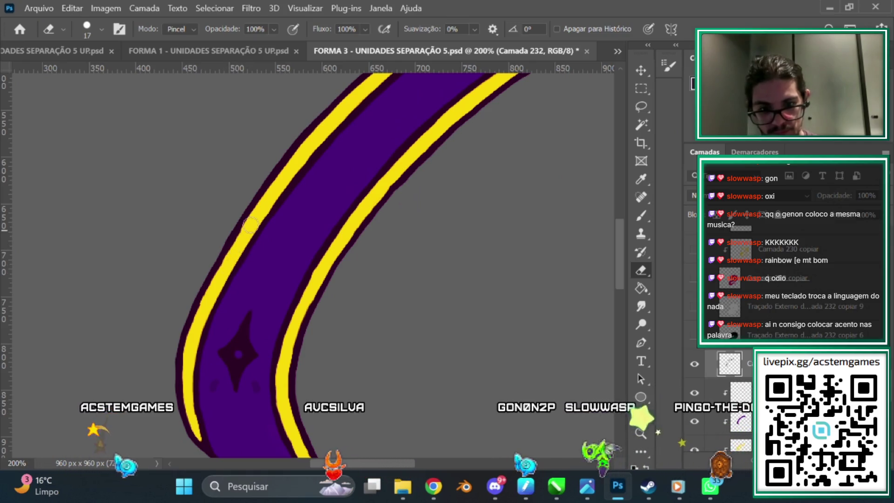
{"action": "scroll", "coordinate": [619, 250], "scroll_direction": "down", "scroll_amount": 3}
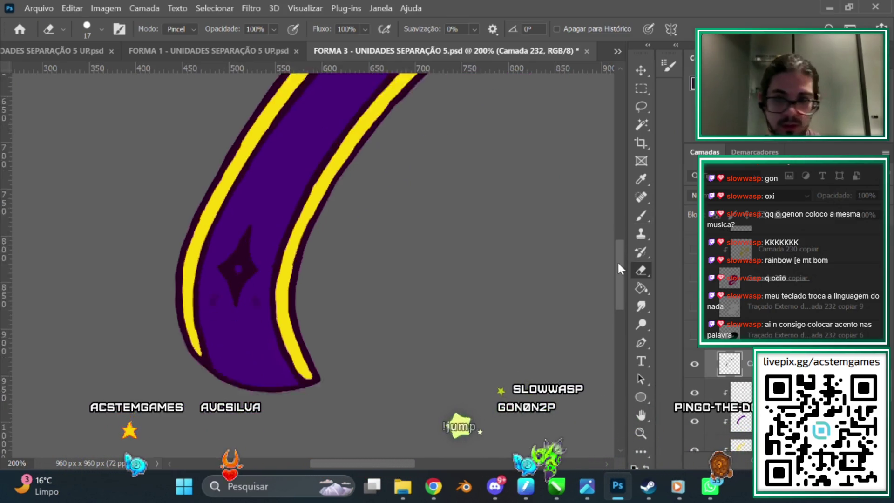
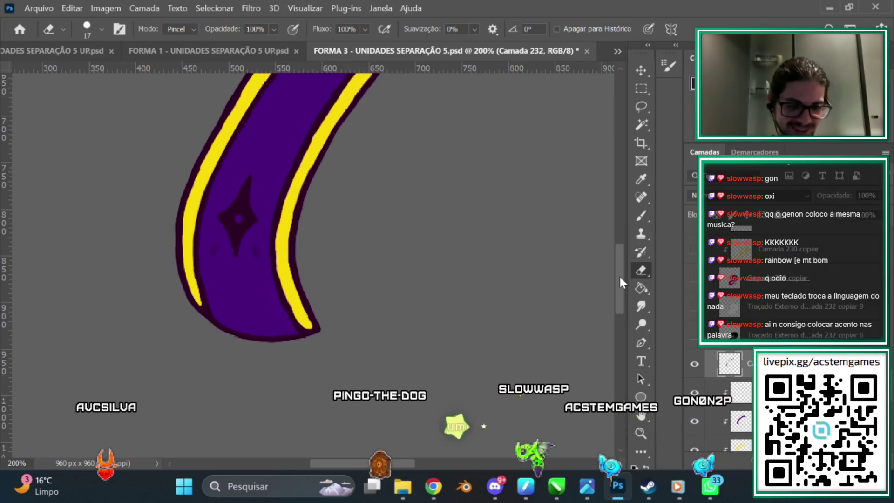
Step: Hide the dark outline layer, then show it again
{"action": "scroll", "coordinate": [619, 275], "scroll_direction": "down", "scroll_amount": 2}
{"action": "left_click", "coordinate": [641, 216]}
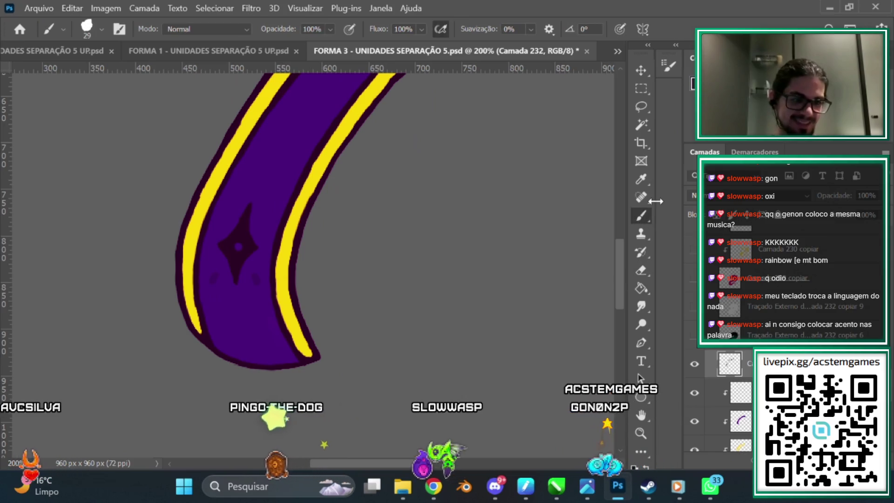
{"action": "left_click", "coordinate": [694, 363]}
{"action": "left_click", "coordinate": [695, 365]}
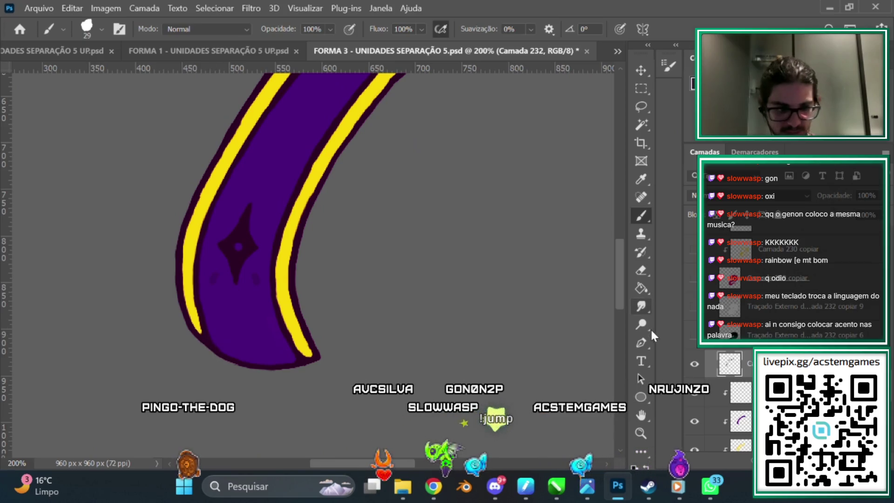
Step: Switch to the Eraser and reveal the large magenta band layer across the ring
{"action": "left_click", "coordinate": [642, 270]}
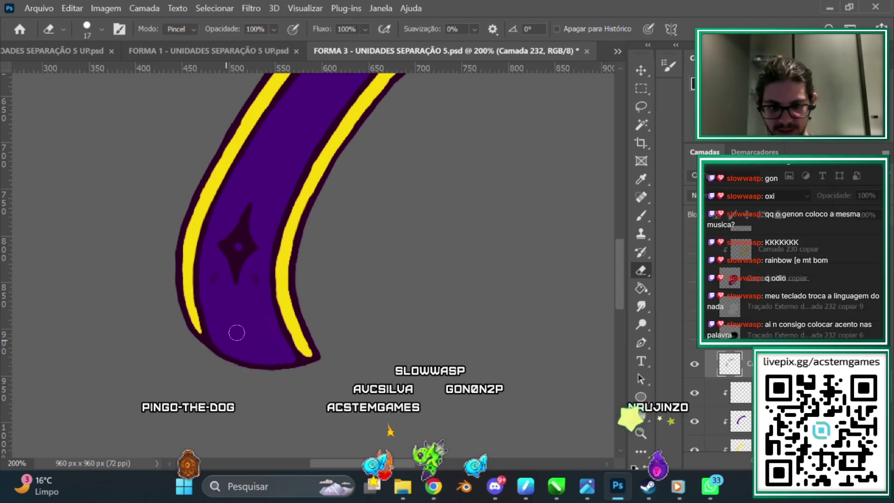
{"action": "left_click_drag", "start_coordinate": [619, 261], "coordinate": [619, 203]}
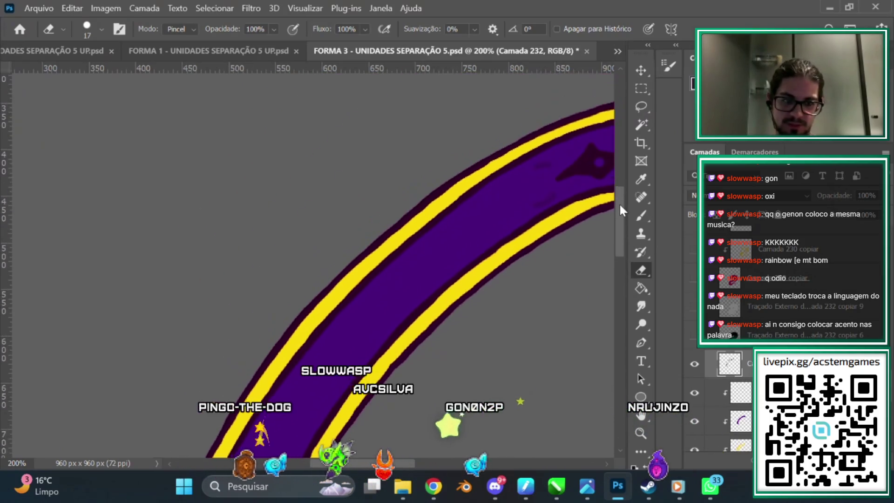
{"action": "left_click_drag", "start_coordinate": [412, 460], "coordinate": [443, 453]}
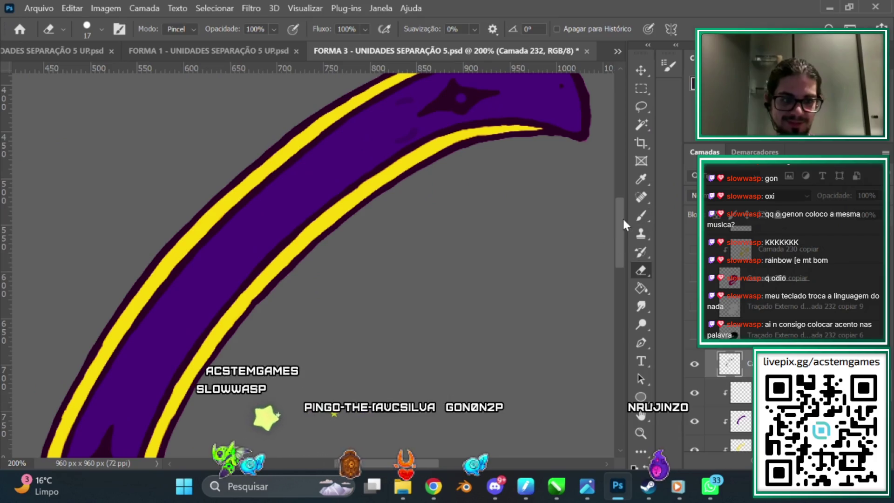
{"action": "left_click_drag", "start_coordinate": [620, 216], "coordinate": [610, 227]}
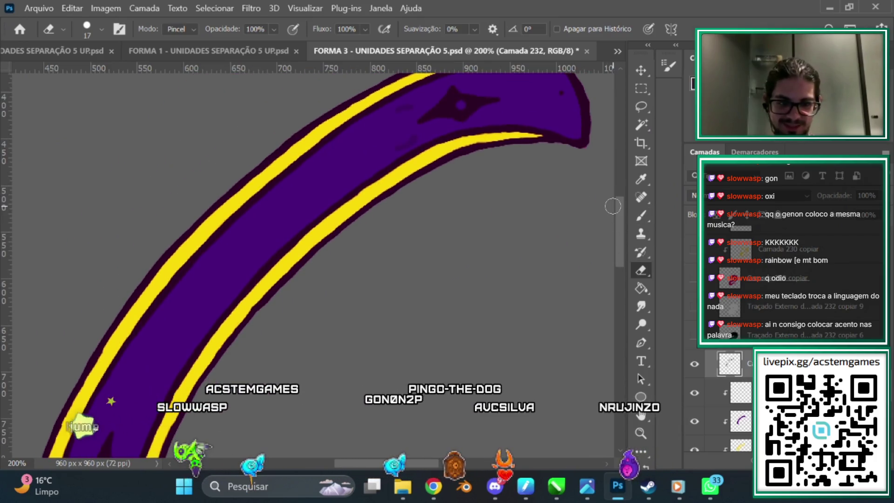
{"action": "left_click_drag", "start_coordinate": [417, 461], "coordinate": [410, 461]}
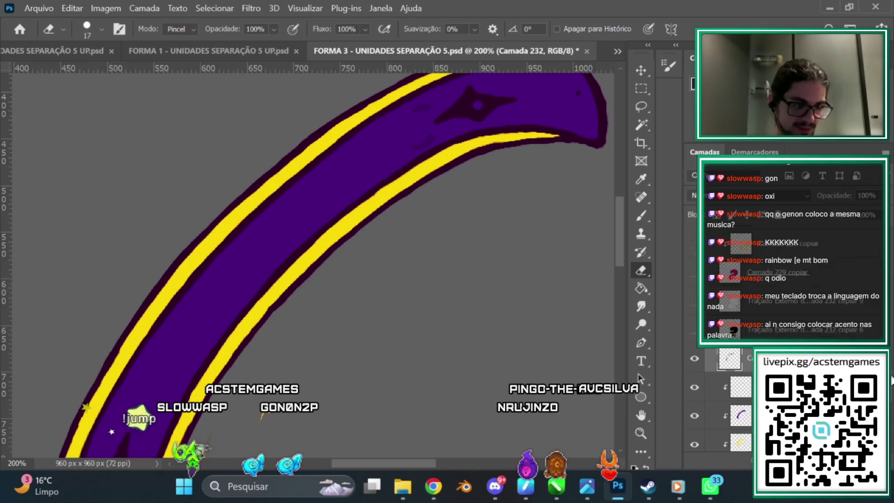
{"action": "scroll", "coordinate": [890, 325], "scroll_direction": "down", "scroll_amount": 3}
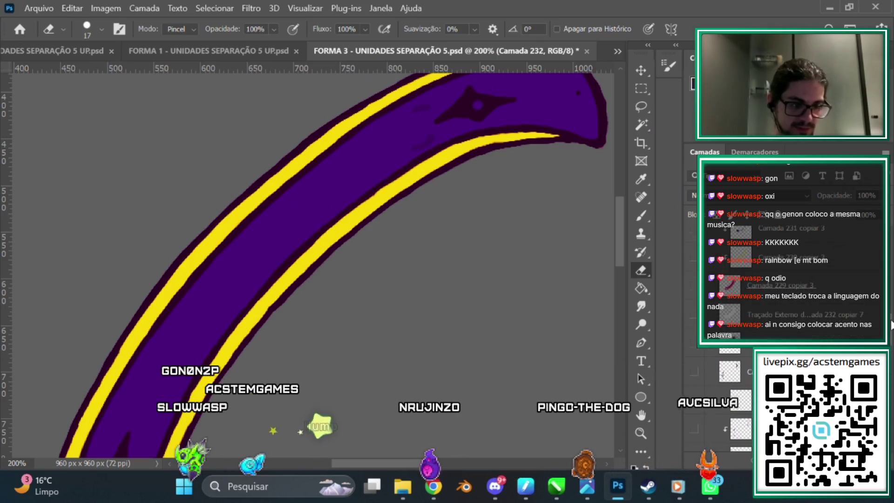
{"action": "scroll", "coordinate": [774, 318], "scroll_direction": "up", "scroll_amount": 2}
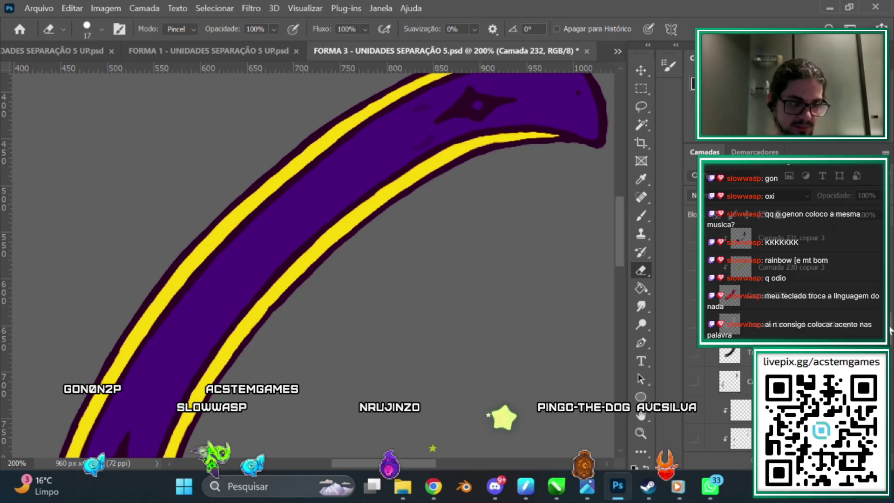
{"action": "scroll", "coordinate": [890, 326], "scroll_direction": "up", "scroll_amount": 1}
{"action": "scroll", "coordinate": [890, 326], "scroll_direction": "down", "scroll_amount": 1}
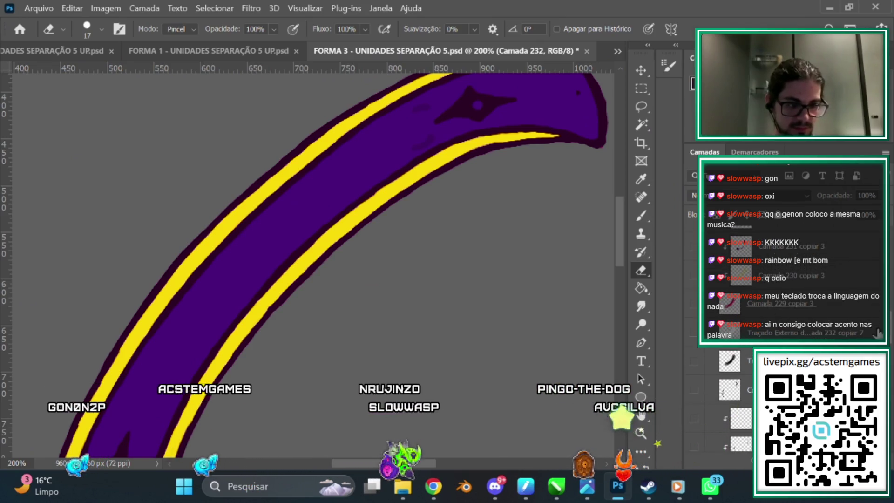
{"action": "scroll", "coordinate": [890, 325], "scroll_direction": "up", "scroll_amount": 1}
{"action": "key", "text": "ctrl+comma"}
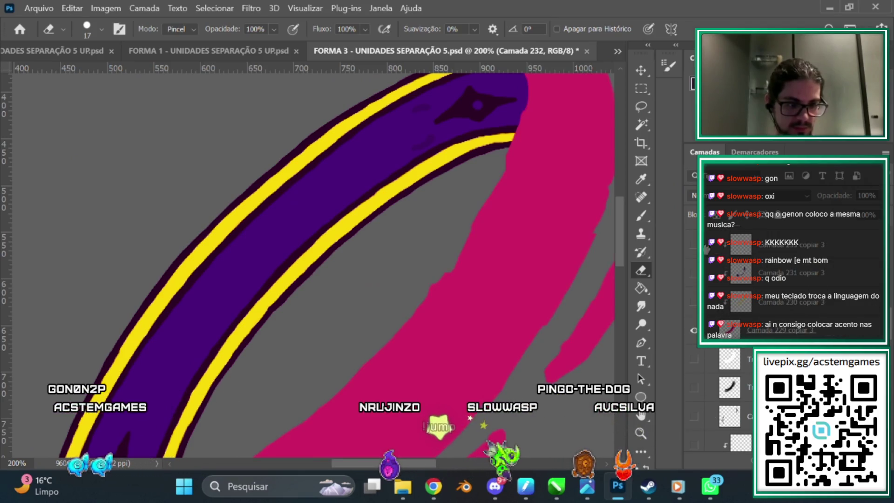
Step: Show the outlined detail artwork layer on the magenta band
{"action": "scroll", "coordinate": [833, 286], "scroll_direction": "up", "scroll_amount": 5}
{"action": "left_click", "coordinate": [693, 300]}
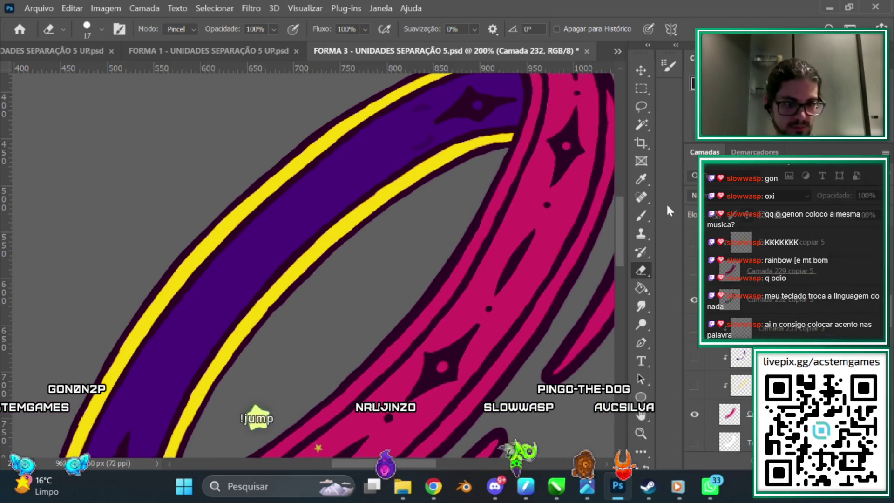
{"action": "mouse_move", "coordinate": [621, 233]}
{"action": "left_mouse_down"}
{"action": "mouse_move", "coordinate": [613, 214]}
{"action": "mouse_move", "coordinate": [610, 227]}
{"action": "left_mouse_up"}
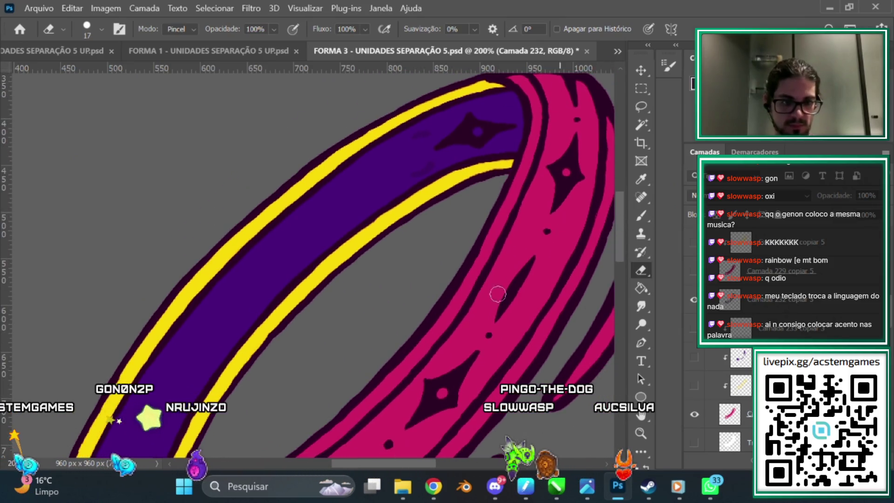
{"action": "scroll", "coordinate": [430, 456], "scroll_direction": "down", "scroll_amount": 5}
{"action": "scroll", "coordinate": [430, 456], "scroll_direction": "left", "scroll_amount": 2}
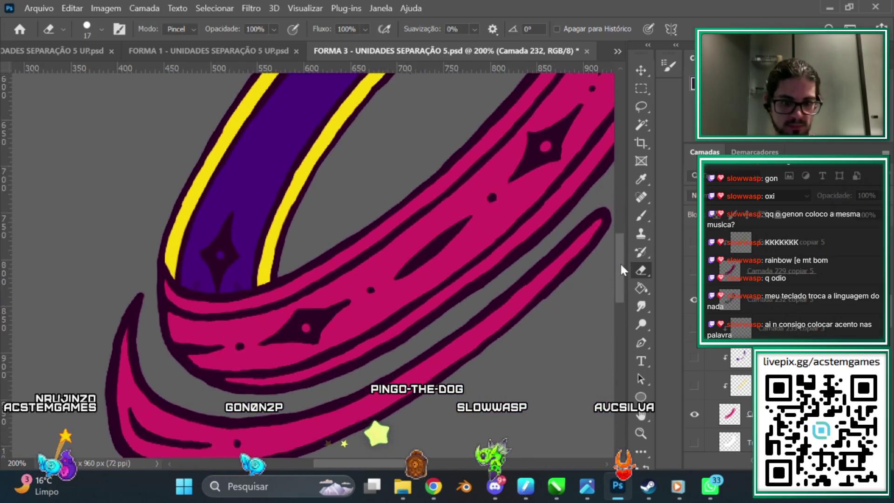
{"action": "left_click_drag", "start_coordinate": [620, 265], "coordinate": [617, 244]}
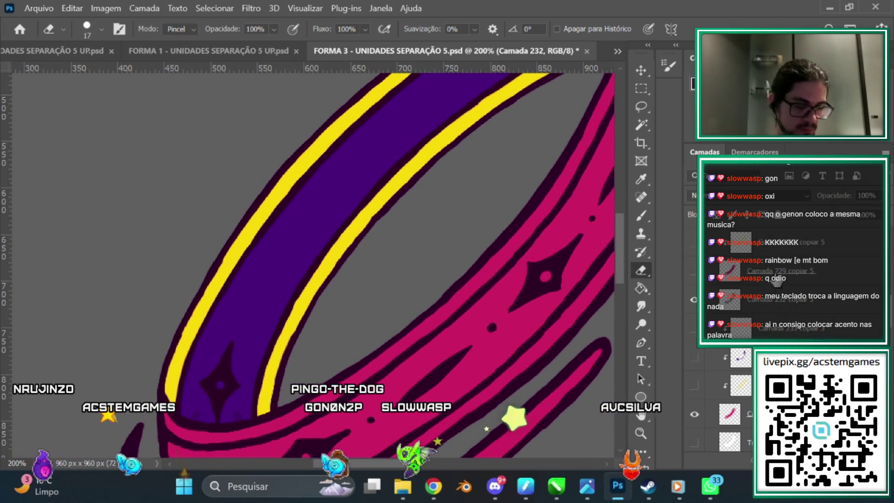
Step: Select Camada 232 copiar 3, then make Camada 232 active for brush painting
{"action": "left_click", "coordinate": [781, 299]}
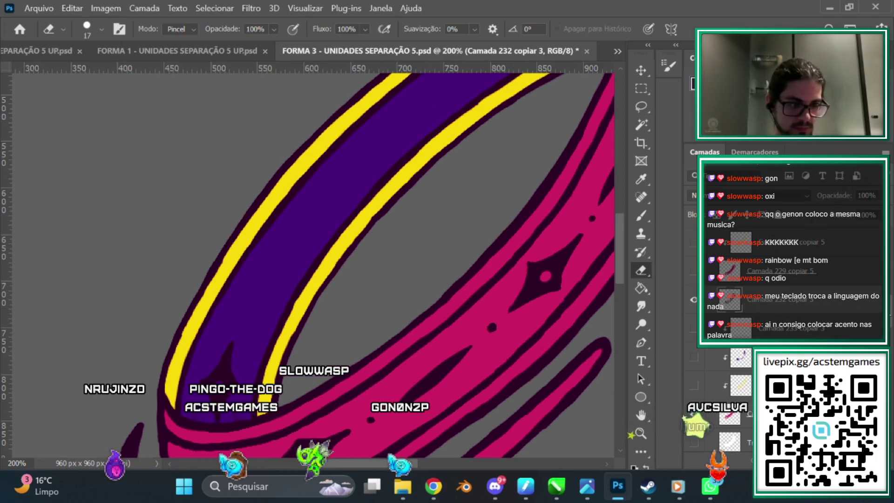
{"action": "scroll", "coordinate": [887, 337], "scroll_direction": "down", "scroll_amount": 3}
{"action": "scroll", "coordinate": [890, 368], "scroll_direction": "down", "scroll_amount": 2}
{"action": "scroll", "coordinate": [745, 326], "scroll_direction": "down", "scroll_amount": 3}
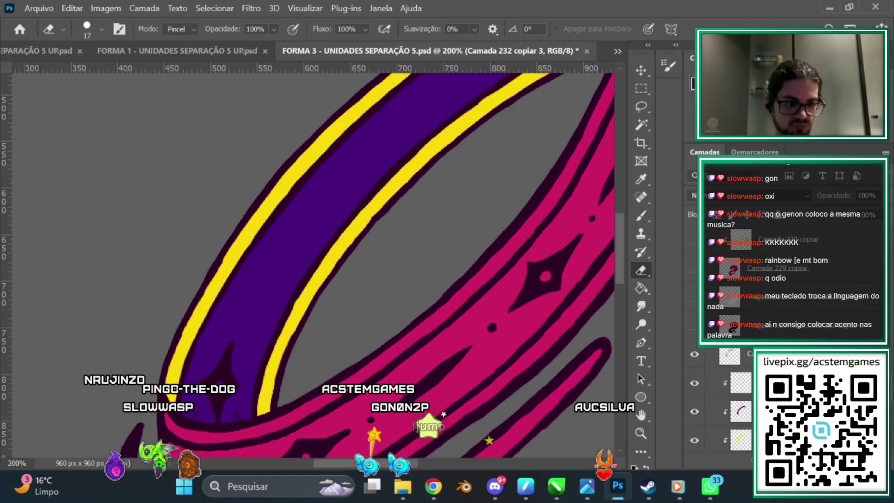
{"action": "left_click", "coordinate": [726, 357]}
{"action": "key", "text": "b"}
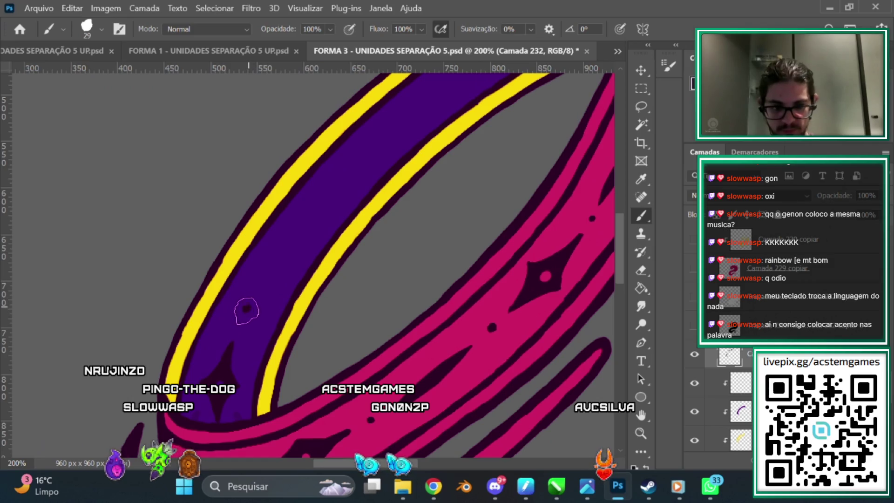
Step: Paint two thin dark streaks inside the purple band on Camada 232, then view the whole ring
{"action": "scroll", "coordinate": [622, 243], "scroll_direction": "down", "scroll_amount": 1}
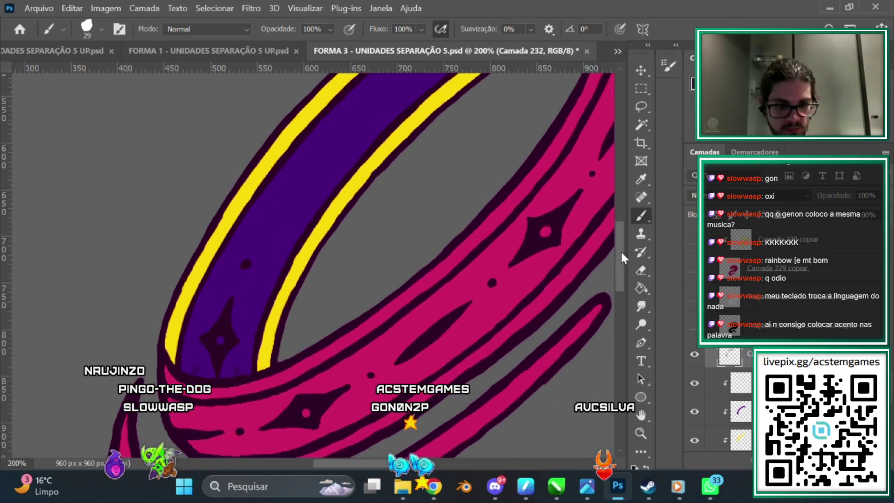
{"action": "left_click", "coordinate": [642, 270]}
{"action": "left_click", "coordinate": [641, 215]}
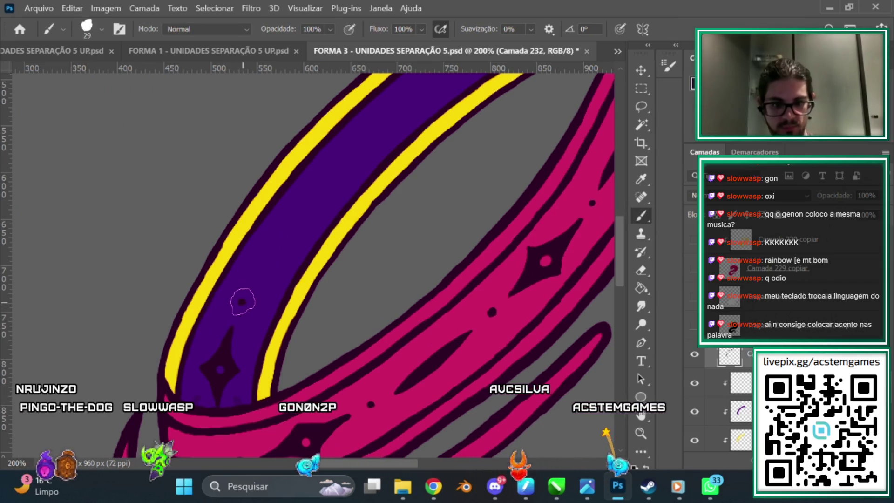
{"action": "left_click_drag", "start_coordinate": [263, 258], "coordinate": [255, 279]}
{"action": "left_click_drag", "start_coordinate": [289, 216], "coordinate": [258, 277]}
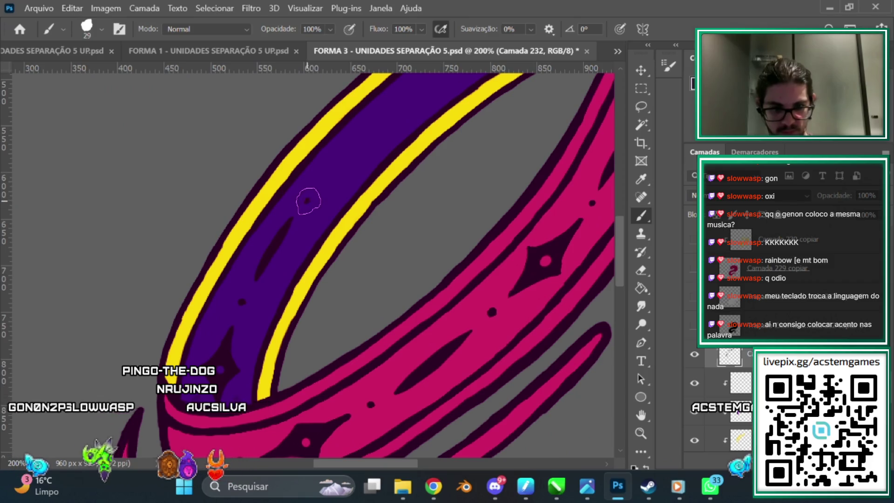
{"action": "scroll", "coordinate": [614, 247], "scroll_direction": "up", "scroll_amount": 3}
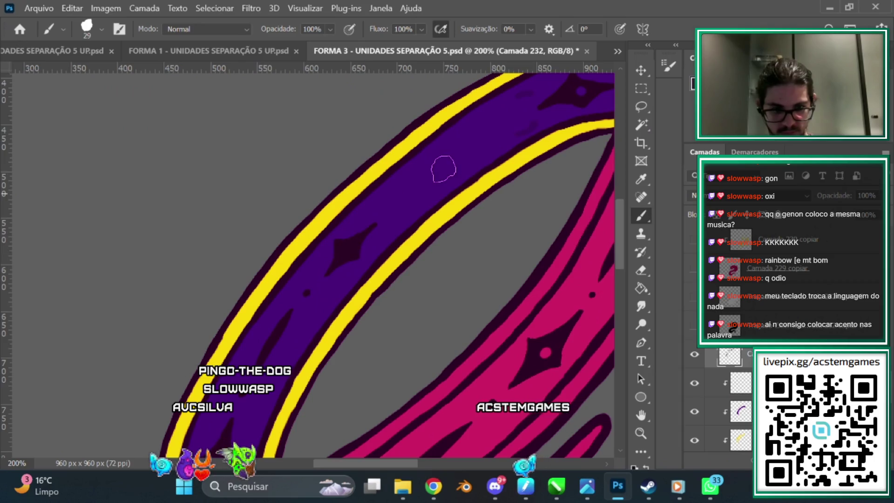
{"action": "left_click_drag", "start_coordinate": [622, 230], "coordinate": [623, 217]}
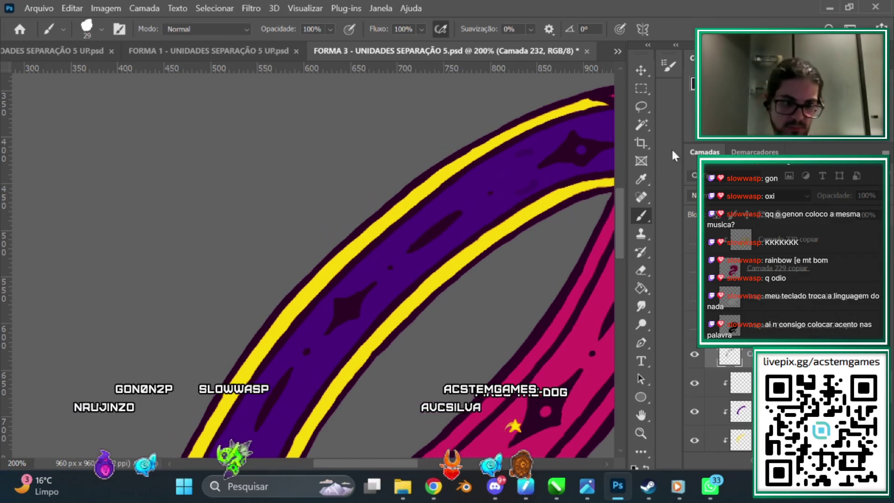
{"action": "scroll", "coordinate": [426, 460], "scroll_direction": "right", "scroll_amount": 3}
{"action": "scroll", "coordinate": [417, 445], "scroll_direction": "down", "scroll_amount": 3}
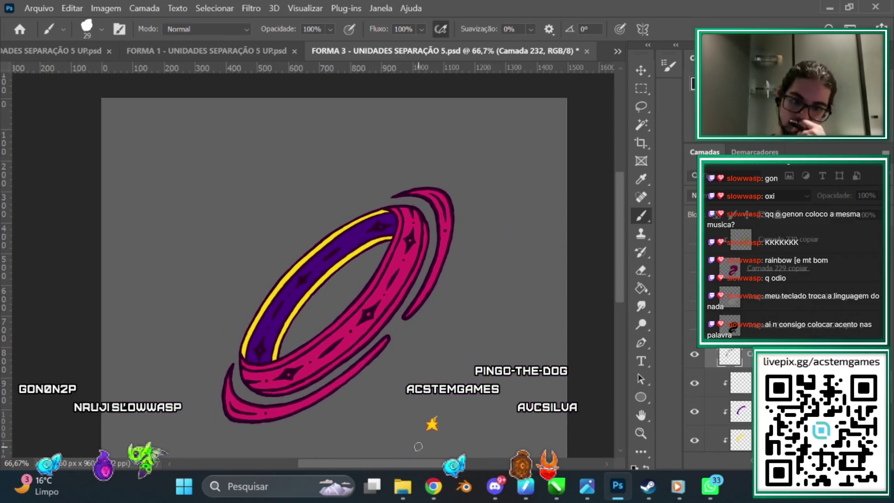
{"action": "scroll", "coordinate": [418, 446], "scroll_direction": "up", "scroll_amount": 2}
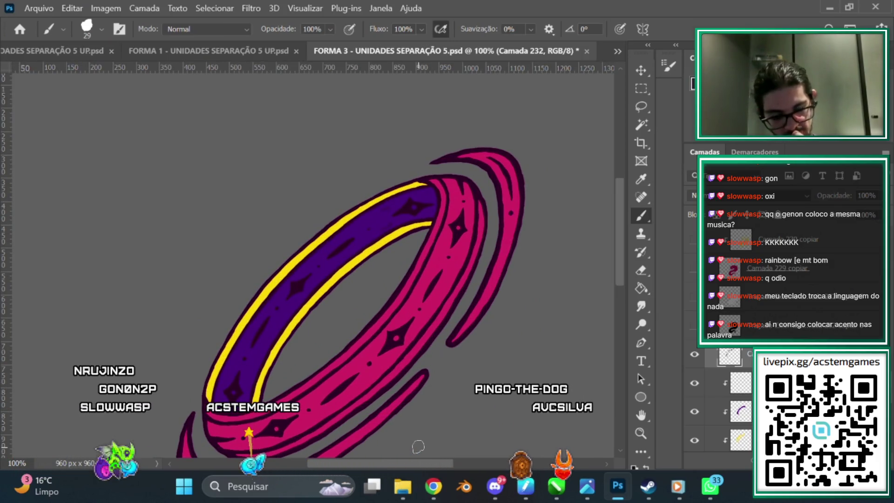
{"action": "key", "text": "ctrl+plus"}
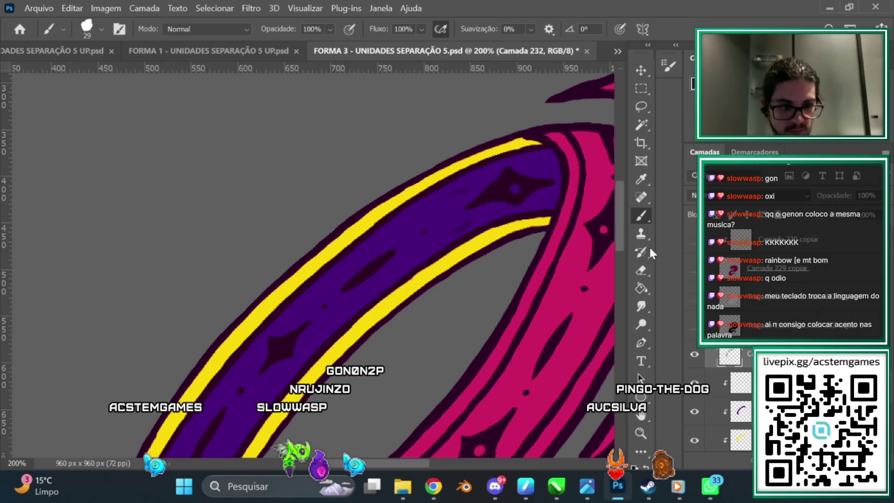
Step: Alternate Brush and Eraser to add dark streaks along the band's upper curve and clean stray marks
{"action": "left_click", "coordinate": [640, 270]}
{"action": "left_click", "coordinate": [641, 215]}
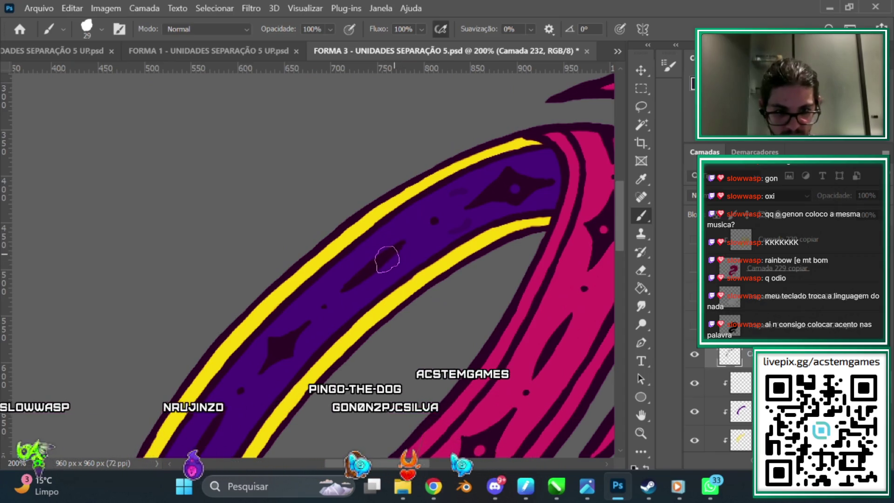
{"action": "left_click", "coordinate": [641, 270]}
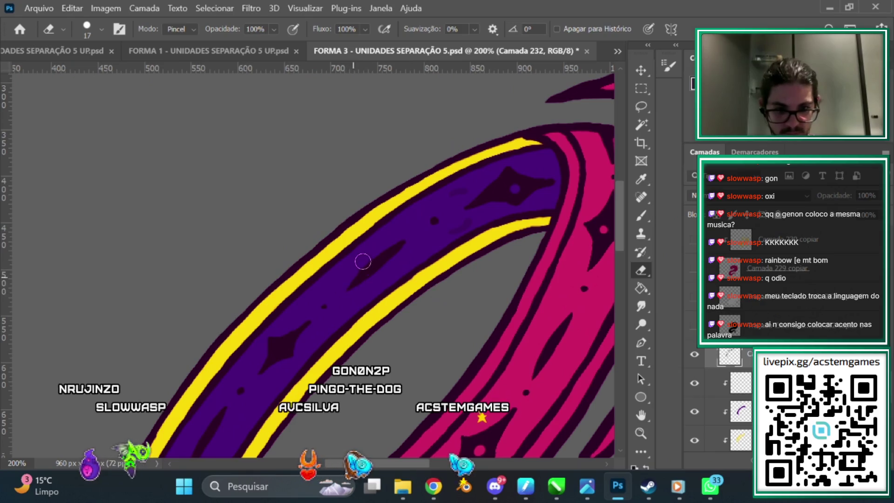
{"action": "scroll", "coordinate": [620, 234], "scroll_direction": "down", "scroll_amount": 2}
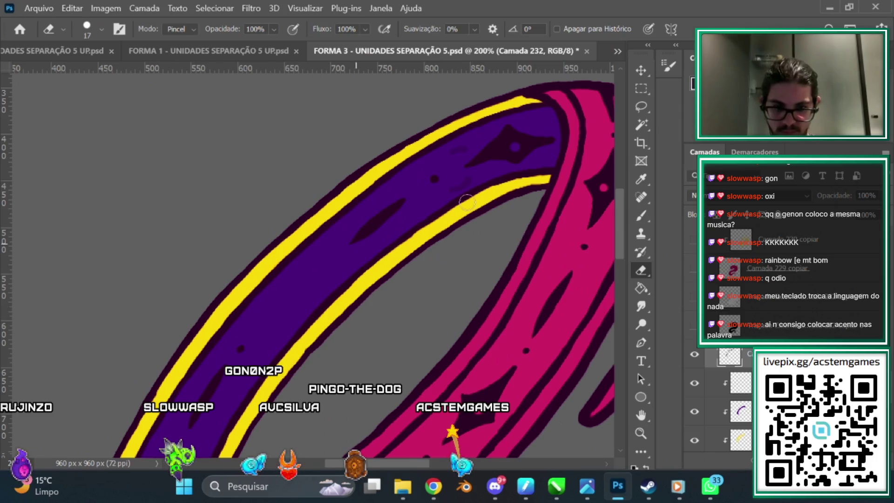
{"action": "left_click", "coordinate": [641, 216]}
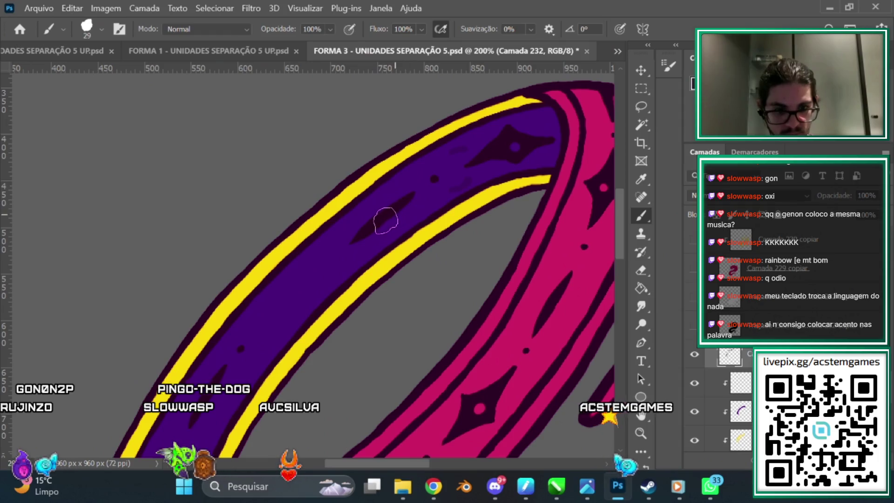
{"action": "scroll", "coordinate": [623, 228], "scroll_direction": "down", "scroll_amount": 2}
{"action": "left_click", "coordinate": [641, 271]}
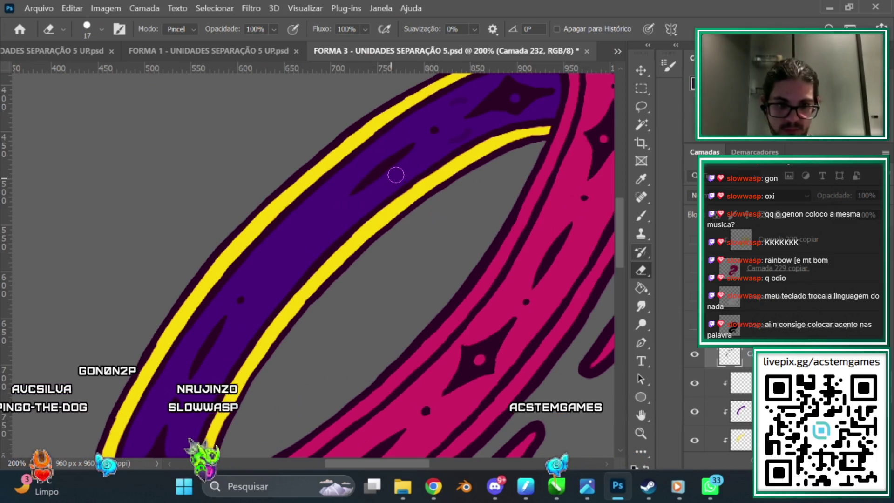
{"action": "left_click", "coordinate": [640, 216]}
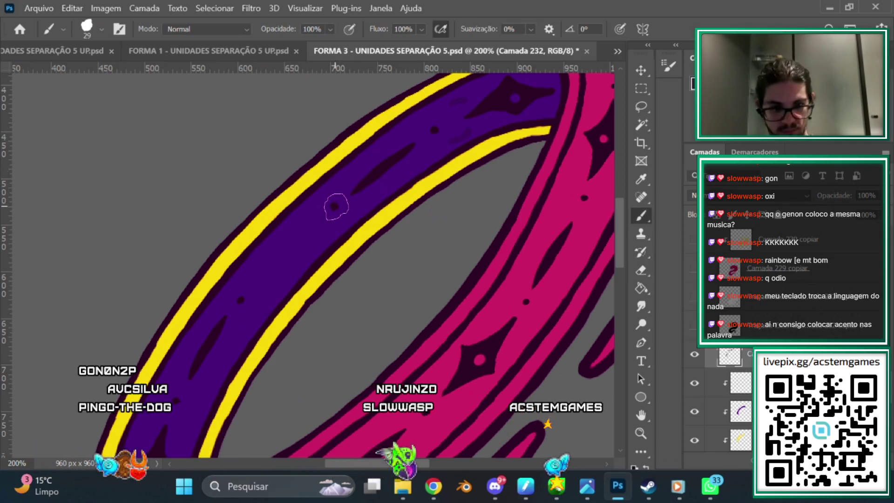
{"action": "left_click", "coordinate": [641, 269]}
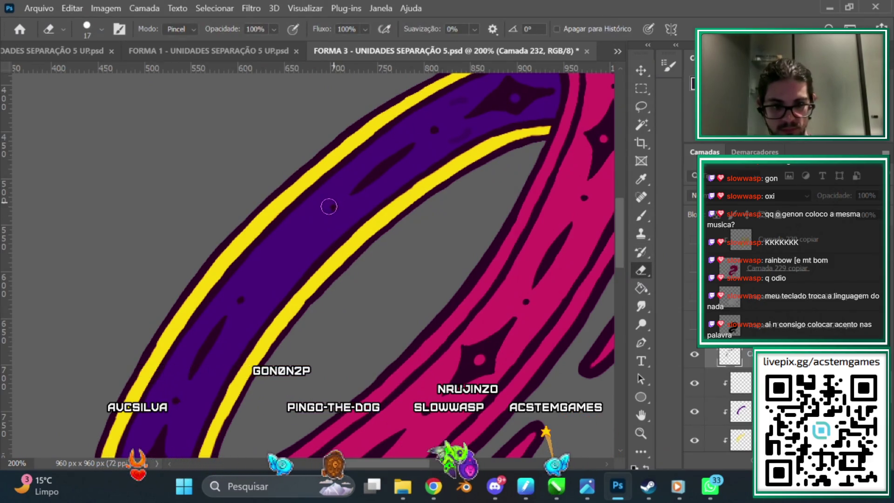
{"action": "left_click", "coordinate": [641, 216]}
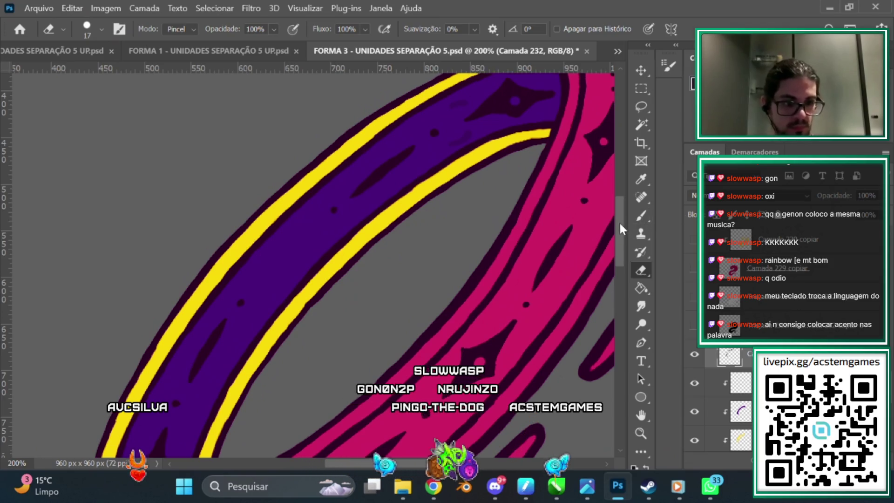
{"action": "scroll", "coordinate": [619, 222], "scroll_direction": "up", "scroll_amount": 2}
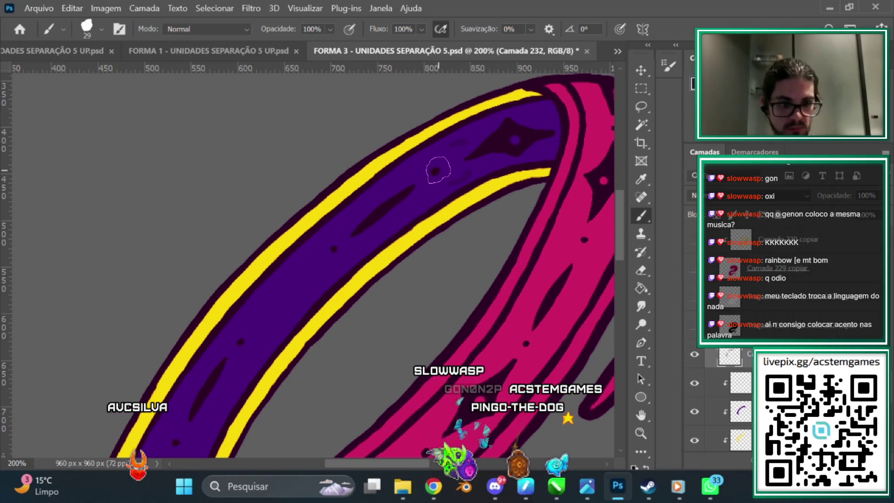
{"action": "key", "text": "e"}
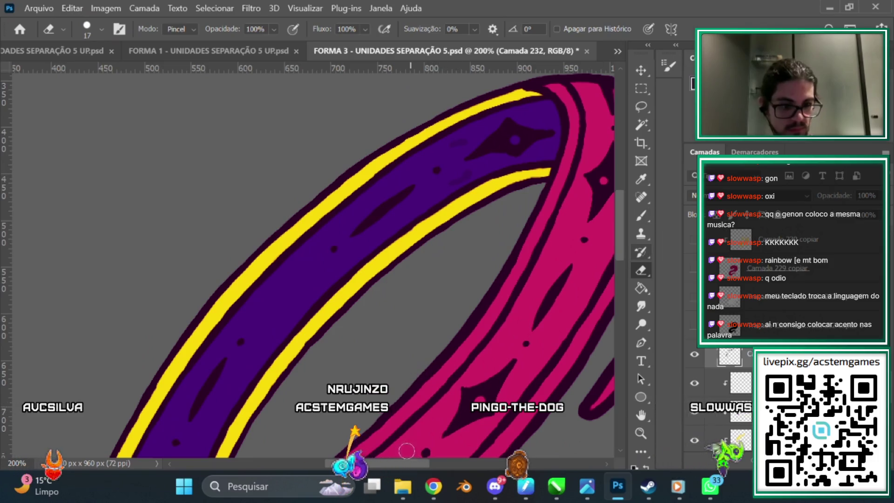
Step: Paint a new thin dark streak across the purple band and trim it with the Eraser
{"action": "scroll", "coordinate": [489, 154], "scroll_direction": "left", "scroll_amount": 1}
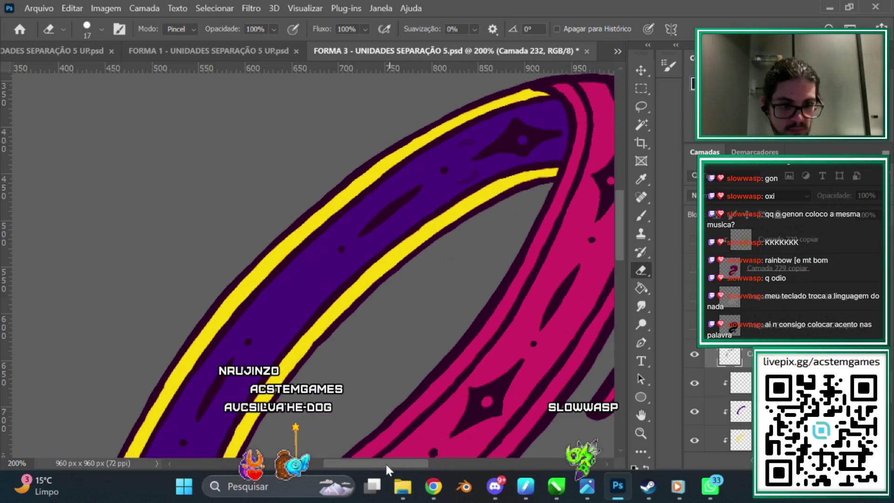
{"action": "left_click_drag", "start_coordinate": [386, 463], "coordinate": [375, 464]}
{"action": "left_click_drag", "start_coordinate": [620, 235], "coordinate": [619, 252]}
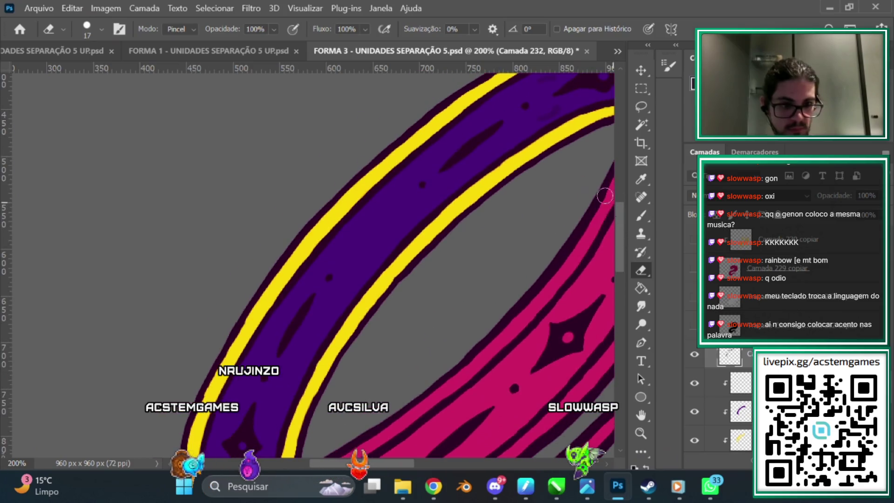
{"action": "left_click", "coordinate": [641, 216]}
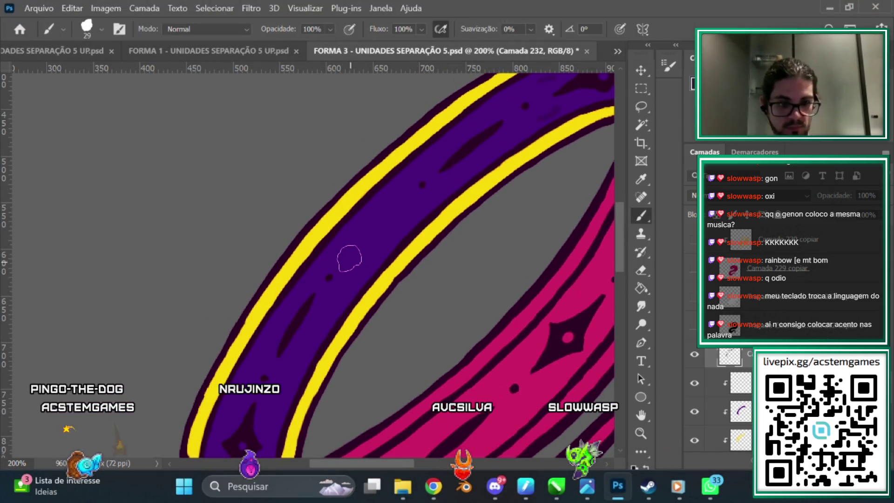
{"action": "left_click_drag", "start_coordinate": [346, 262], "coordinate": [395, 207]}
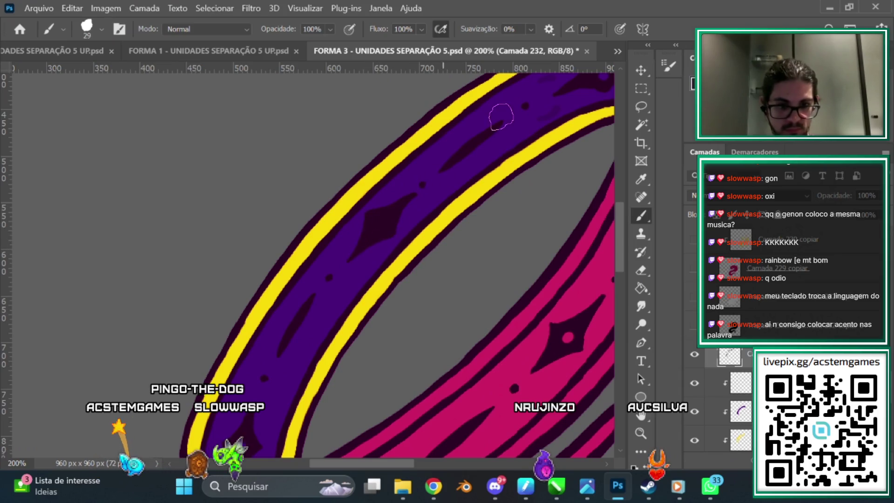
{"action": "left_click", "coordinate": [641, 269]}
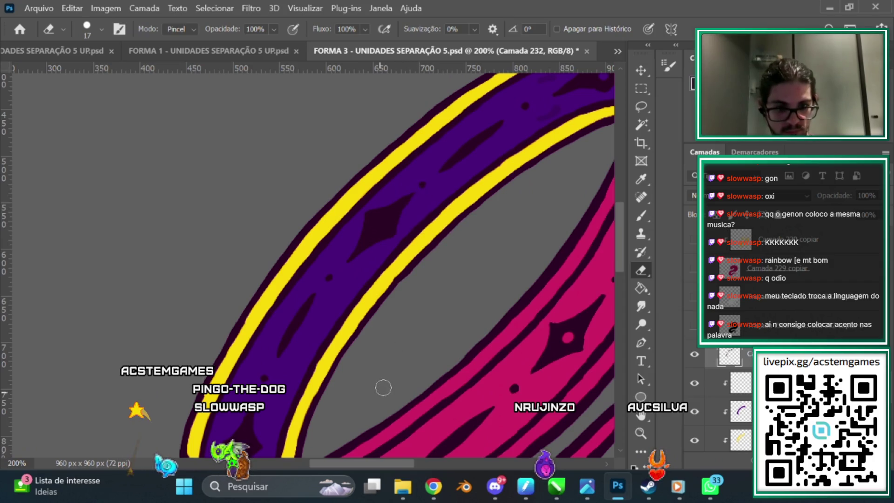
Step: Lasso the new streak and nudge it slightly right and up with Free Transform
{"action": "left_click_drag", "start_coordinate": [622, 233], "coordinate": [620, 213]}
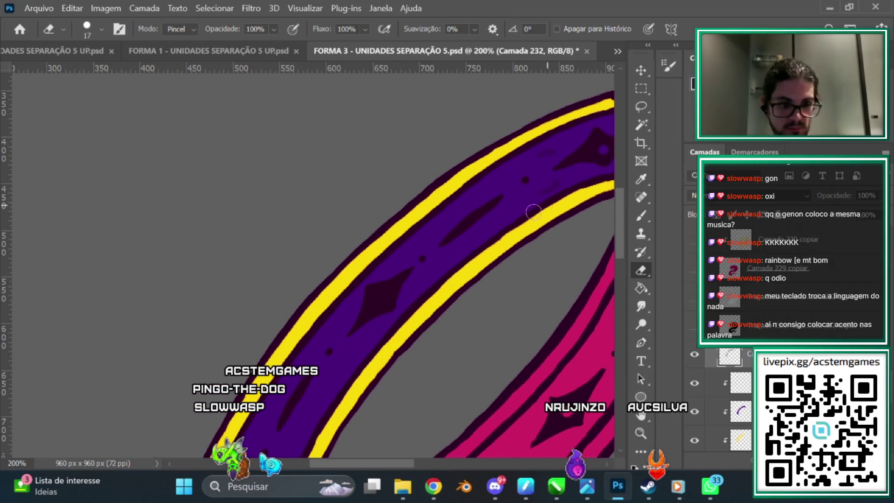
{"action": "left_click", "coordinate": [641, 107]}
{"action": "mouse_move", "coordinate": [433, 230]}
{"action": "left_mouse_down"}
{"action": "mouse_move", "coordinate": [454, 219]}
{"action": "mouse_move", "coordinate": [484, 244]}
{"action": "left_mouse_up"}
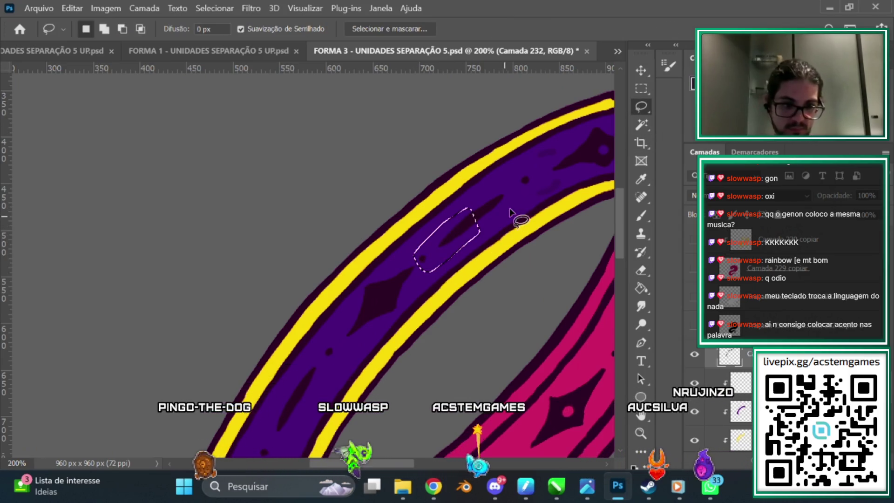
{"action": "key", "text": "ctrl+t"}
{"action": "key", "text": "Right"}
{"action": "key", "text": "Right"}
{"action": "key", "text": "Up"}
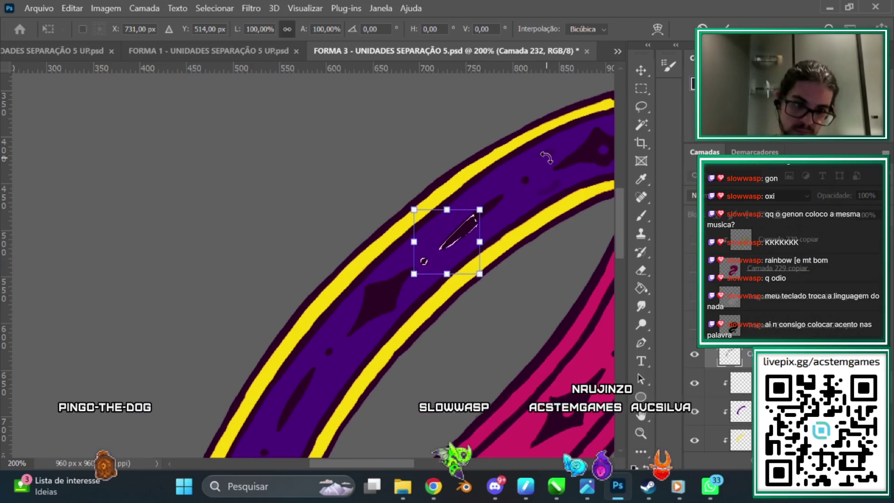
{"action": "key", "text": "Right"}
{"action": "key", "text": "Right"}
{"action": "key", "text": "Up"}
{"action": "key", "text": "Up"}
{"action": "key", "text": "Up"}
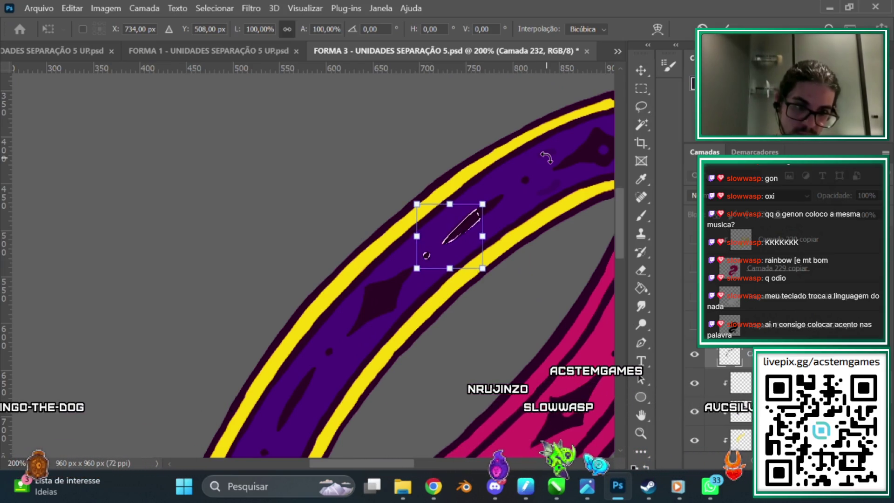
{"action": "left_click", "coordinate": [641, 124]}
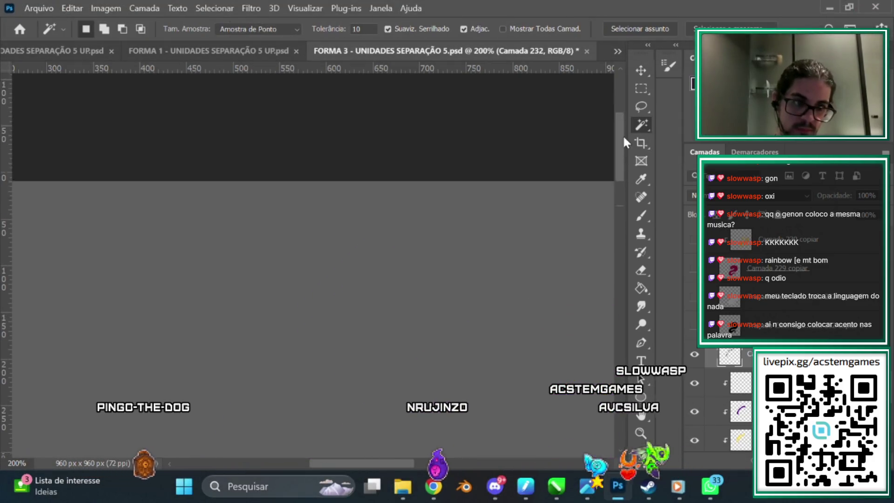
Step: Erase around the streak, then zoom out to see more of the ring
{"action": "scroll", "coordinate": [613, 219], "scroll_direction": "down", "scroll_amount": 3}
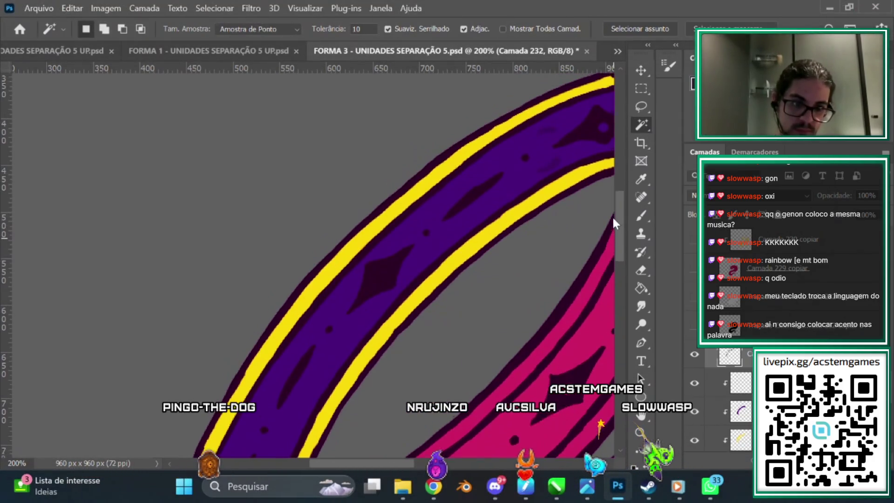
{"action": "left_click", "coordinate": [642, 270]}
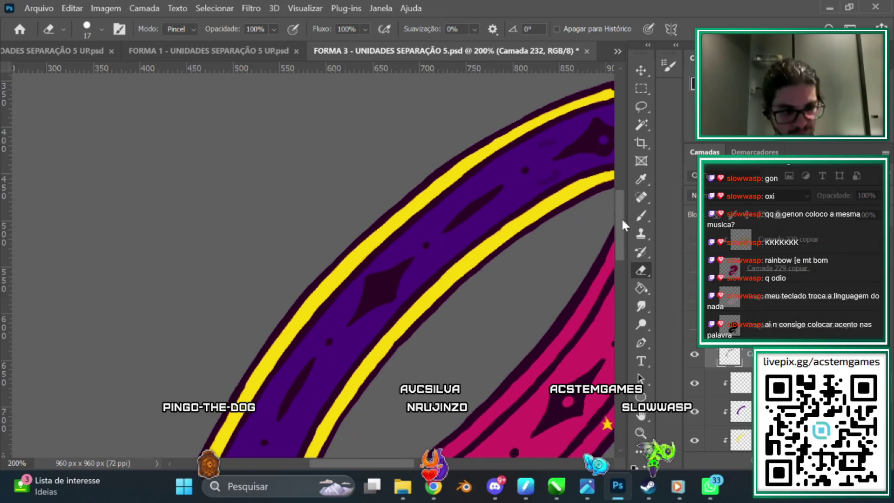
{"action": "scroll", "coordinate": [621, 219], "scroll_direction": "down", "scroll_amount": 3}
{"action": "scroll", "coordinate": [619, 242], "scroll_direction": "down", "scroll_amount": 2}
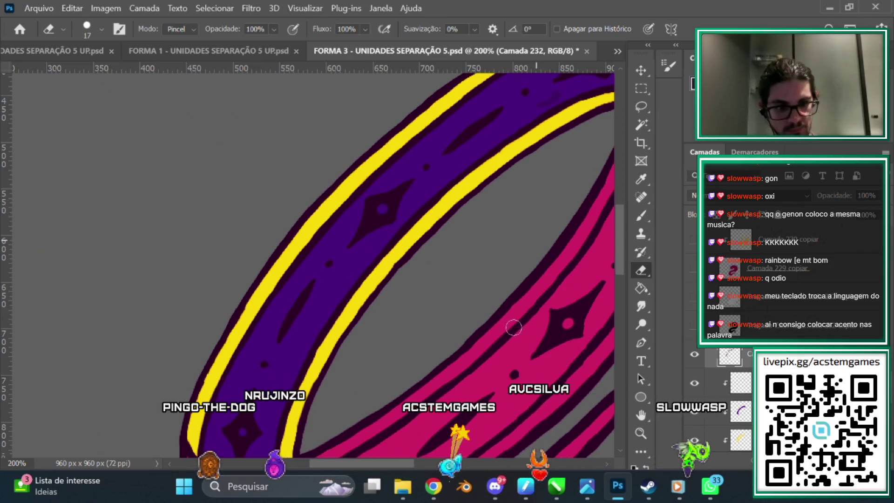
{"action": "scroll", "coordinate": [621, 249], "scroll_direction": "right", "scroll_amount": 5}
{"action": "key", "text": "ctrl+minus"}
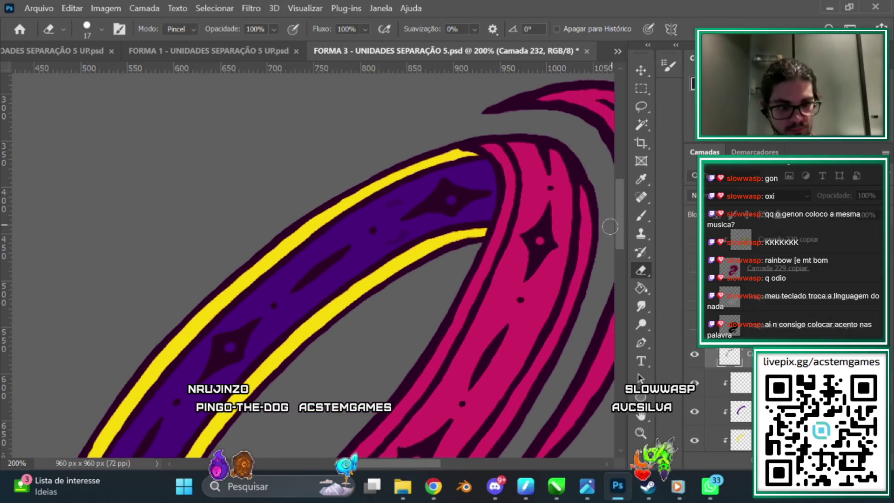
Step: Compare the ring with reference images E1.png and 0032.png, then zoom back in
{"action": "left_click", "coordinate": [587, 485]}
{"action": "key", "text": "Right"}
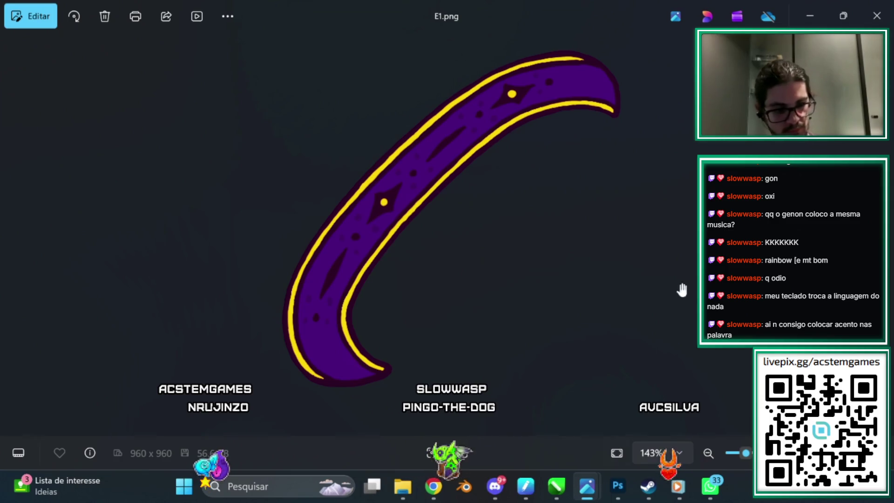
{"action": "key", "text": "Right"}
{"action": "key", "text": "alt+Tab"}
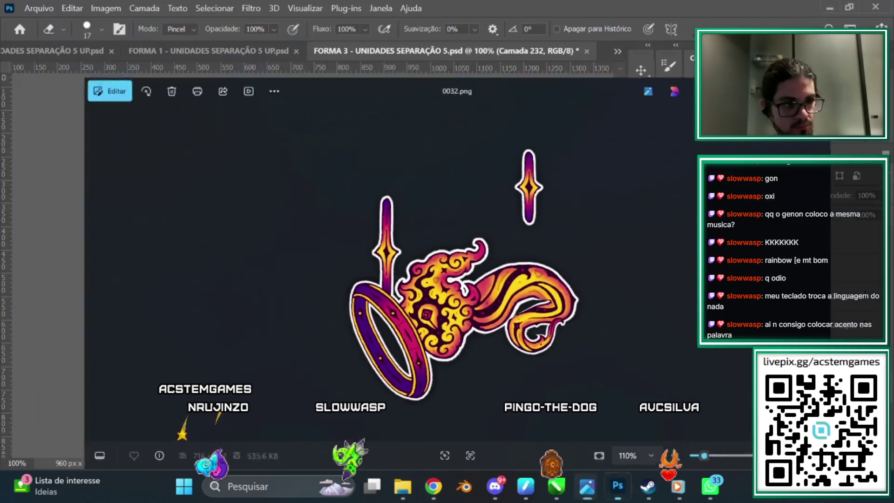
{"action": "key", "text": "ctrl+plus"}
{"action": "scroll", "coordinate": [619, 233], "scroll_direction": "up", "scroll_amount": 2}
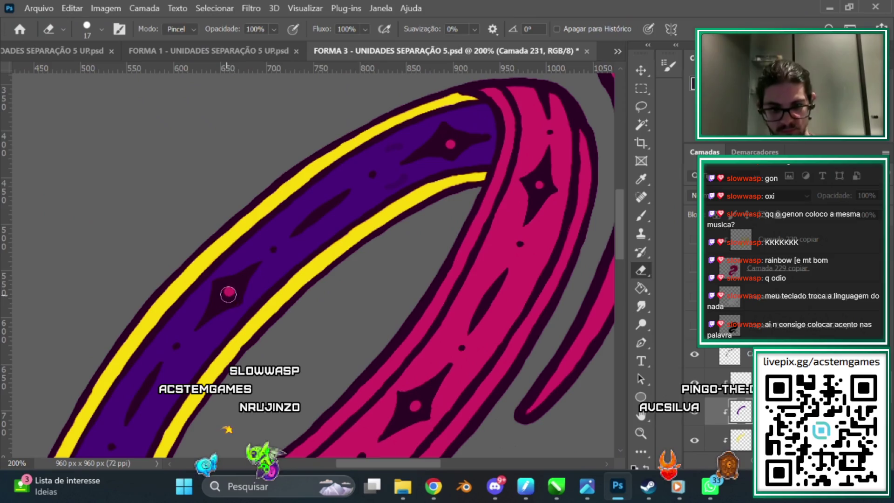
Step: Scroll around to view the whole ring, then show the gradient colouring layer
{"action": "scroll", "coordinate": [619, 242], "scroll_direction": "down", "scroll_amount": 5}
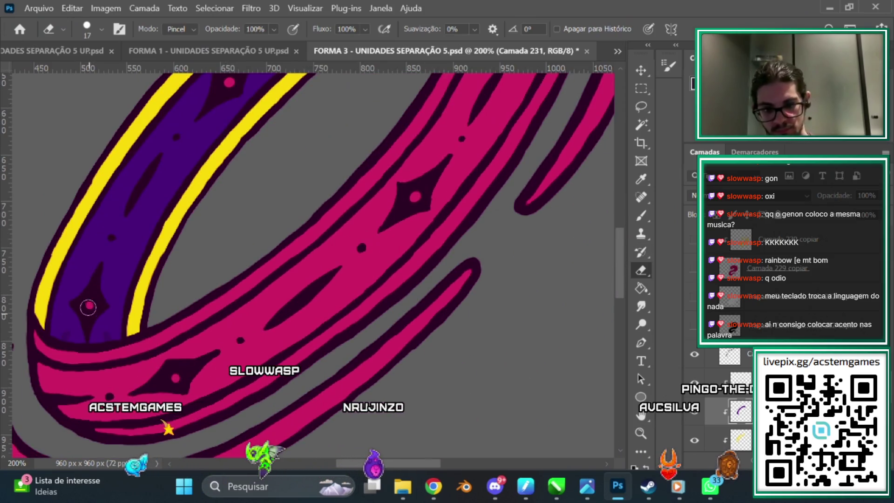
{"action": "scroll", "coordinate": [285, 347], "scroll_direction": "left", "scroll_amount": 4}
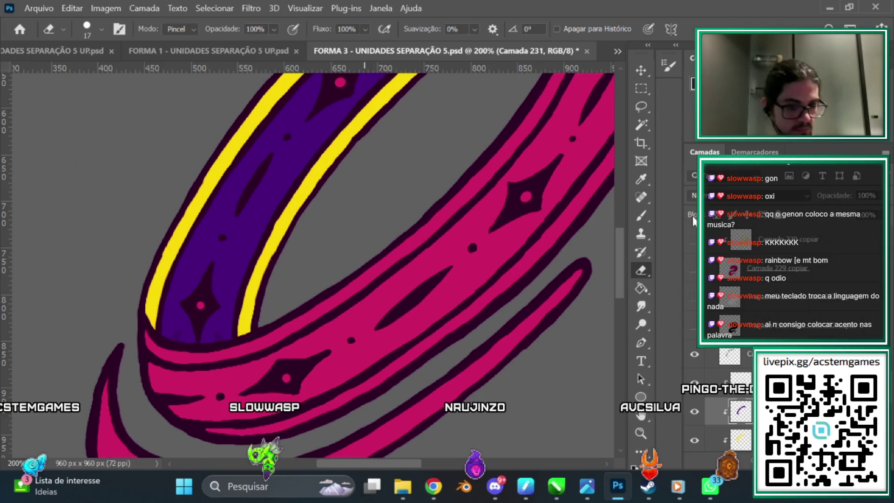
{"action": "scroll", "coordinate": [613, 239], "scroll_direction": "up", "scroll_amount": 2}
{"action": "scroll", "coordinate": [613, 239], "scroll_direction": "up", "scroll_amount": 1}
{"action": "scroll", "coordinate": [613, 240], "scroll_direction": "up", "scroll_amount": 1}
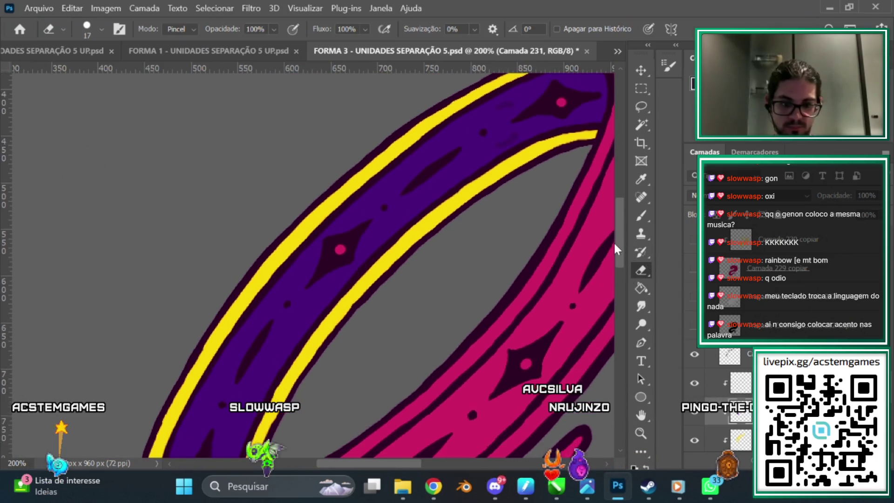
{"action": "scroll", "coordinate": [614, 241], "scroll_direction": "up", "scroll_amount": 1}
{"action": "scroll", "coordinate": [326, 260], "scroll_direction": "down", "scroll_amount": 2}
{"action": "scroll", "coordinate": [326, 261], "scroll_direction": "up", "scroll_amount": 3}
{"action": "scroll", "coordinate": [326, 260], "scroll_direction": "down", "scroll_amount": 2}
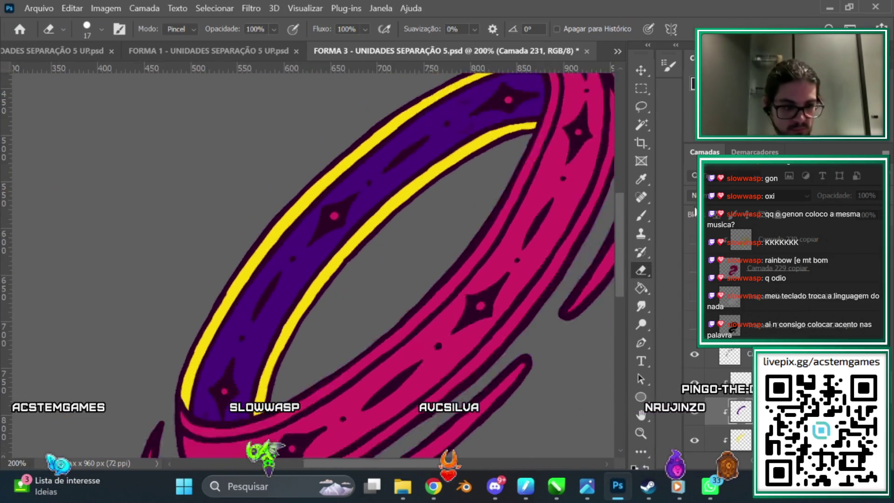
{"action": "scroll", "coordinate": [325, 261], "scroll_direction": "down", "scroll_amount": 2}
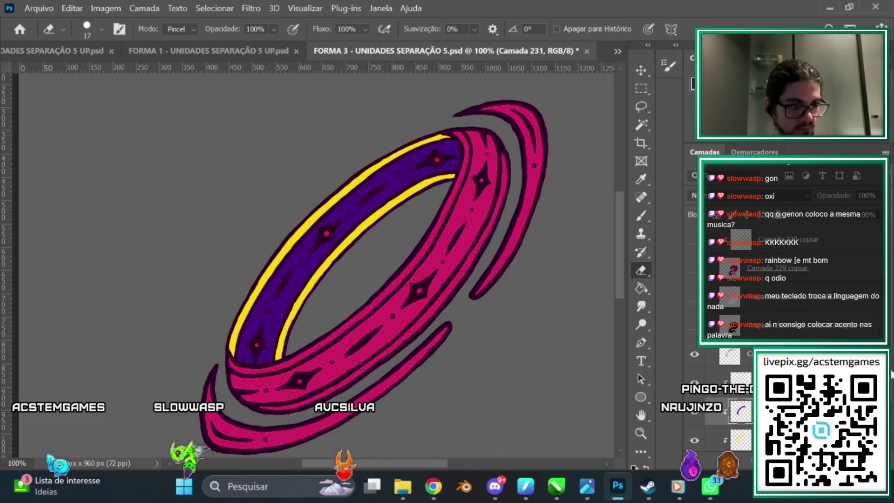
{"action": "scroll", "coordinate": [797, 302], "scroll_direction": "up", "scroll_amount": 3}
{"action": "scroll", "coordinate": [797, 302], "scroll_direction": "up", "scroll_amount": 2}
{"action": "left_click", "coordinate": [693, 346]}
Step: Show the second gradient colouring layer and check the full ring view
{"action": "left_click", "coordinate": [693, 318]}
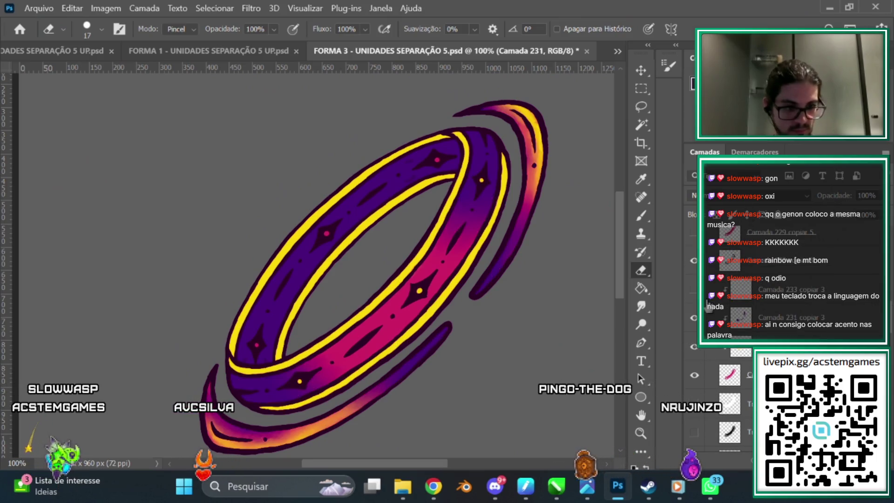
{"action": "key", "text": "ctrl+plus"}
{"action": "key", "text": "ctrl+minus"}
{"action": "scroll", "coordinate": [744, 302], "scroll_direction": "down", "scroll_amount": 3}
Step: On Camada 230, sample the edge stripe's yellow and paint yellow dots in the diamonds
{"action": "left_click", "coordinate": [740, 362]}
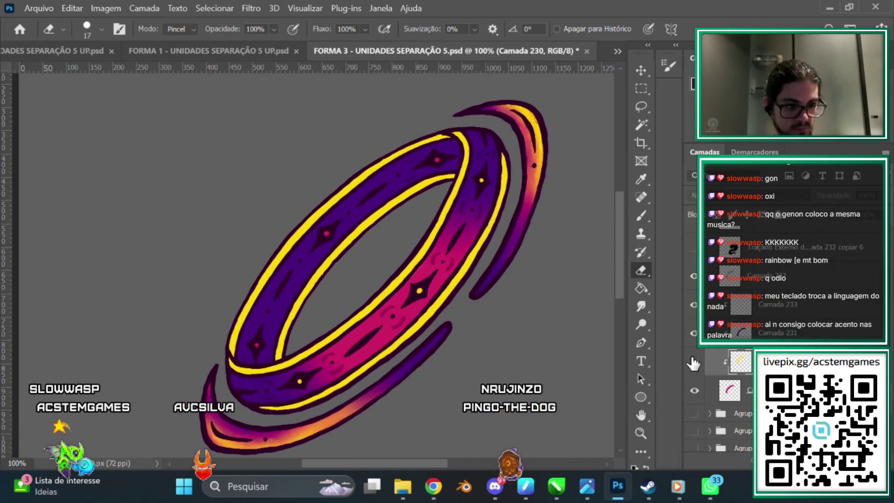
{"action": "key", "text": "ctrl+plus"}
{"action": "key", "text": "i"}
{"action": "left_click", "coordinate": [325, 281]}
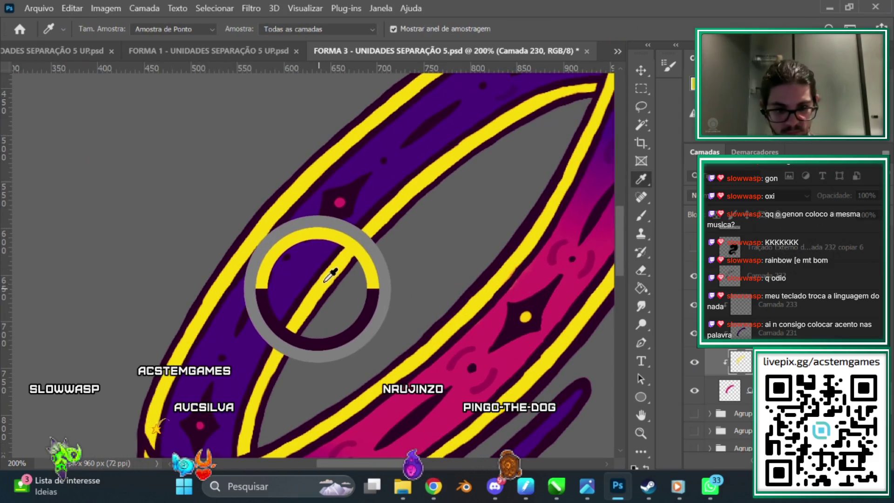
{"action": "left_click", "coordinate": [638, 213]}
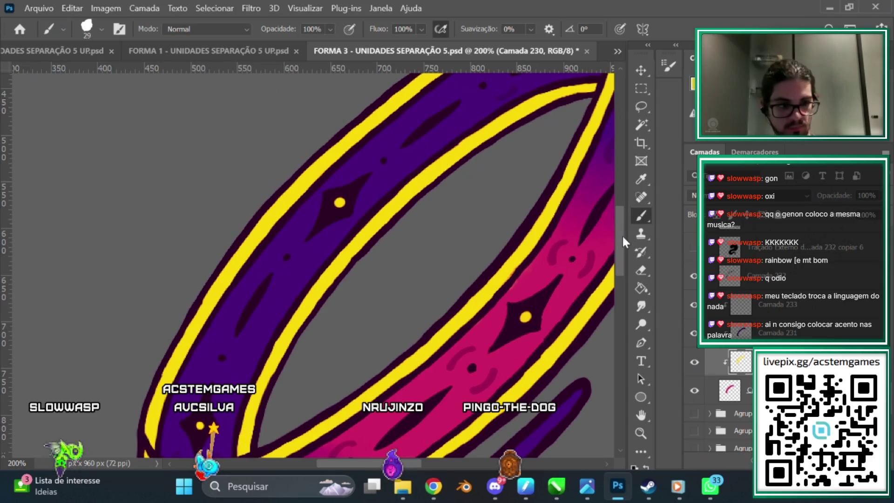
{"action": "scroll", "coordinate": [563, 200], "scroll_direction": "up", "scroll_amount": 3}
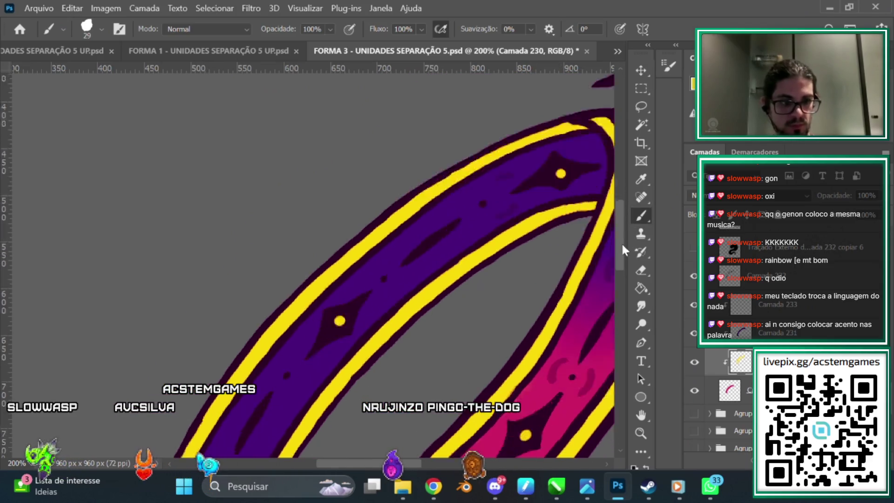
{"action": "scroll", "coordinate": [621, 242], "scroll_direction": "down", "scroll_amount": 6}
{"action": "left_click", "coordinate": [641, 270]}
Step: Make Camada 232 active again and zoom out and back in to check the ring
{"action": "left_click", "coordinate": [776, 275]}
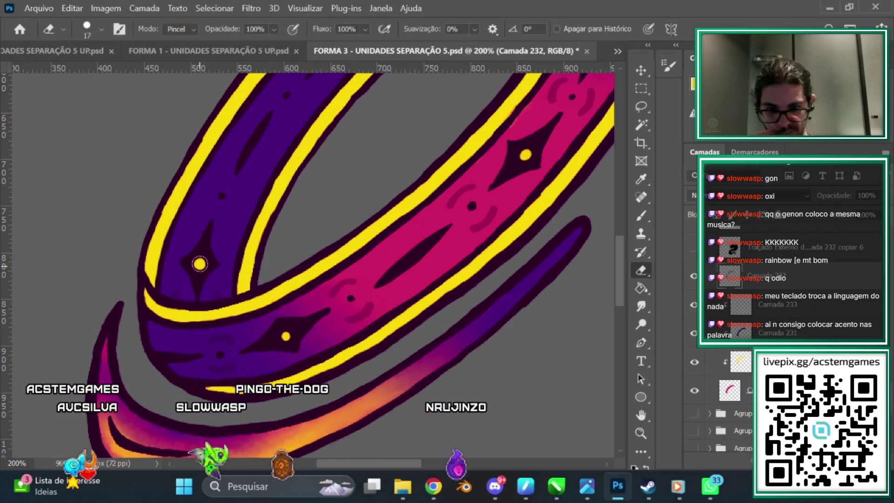
{"action": "scroll", "coordinate": [621, 240], "scroll_direction": "up", "scroll_amount": 3}
{"action": "scroll", "coordinate": [621, 239], "scroll_direction": "up", "scroll_amount": 1}
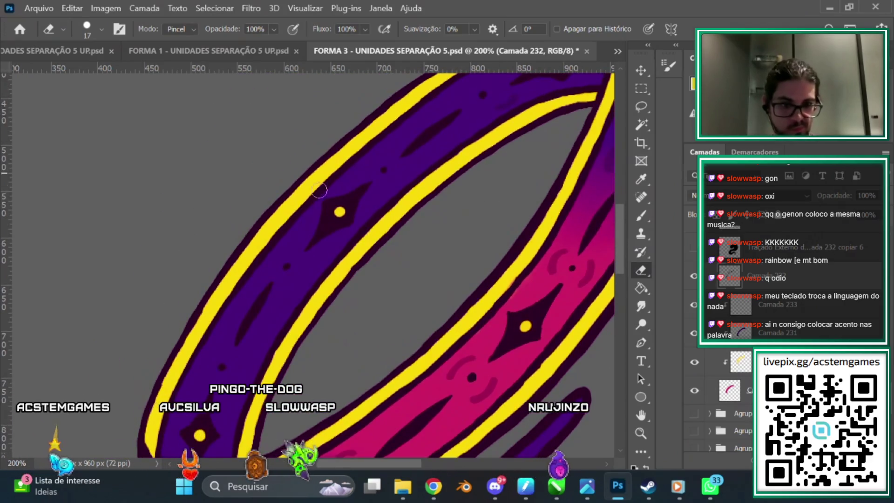
{"action": "scroll", "coordinate": [620, 234], "scroll_direction": "up", "scroll_amount": 2}
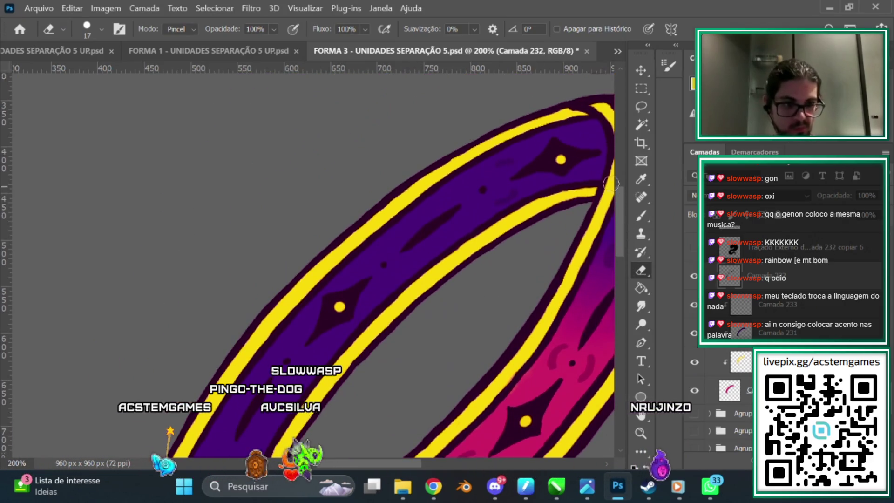
{"action": "key", "text": "ctrl+minus"}
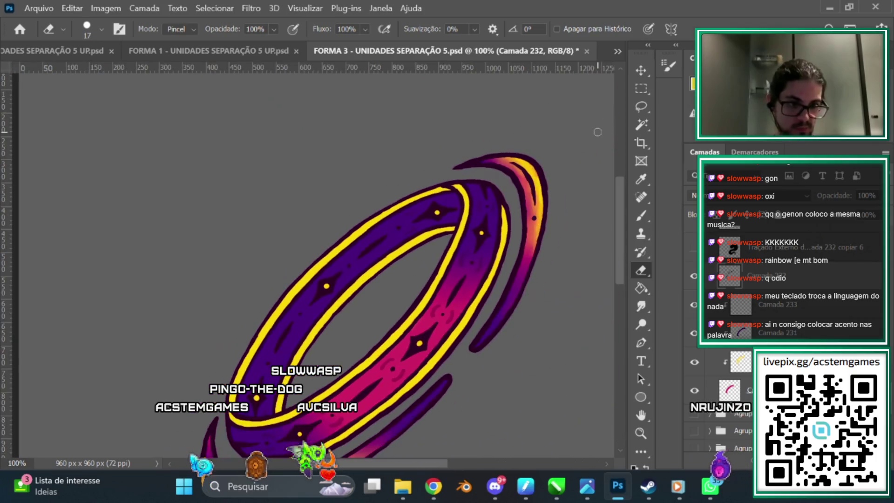
{"action": "key", "text": "ctrl+plus"}
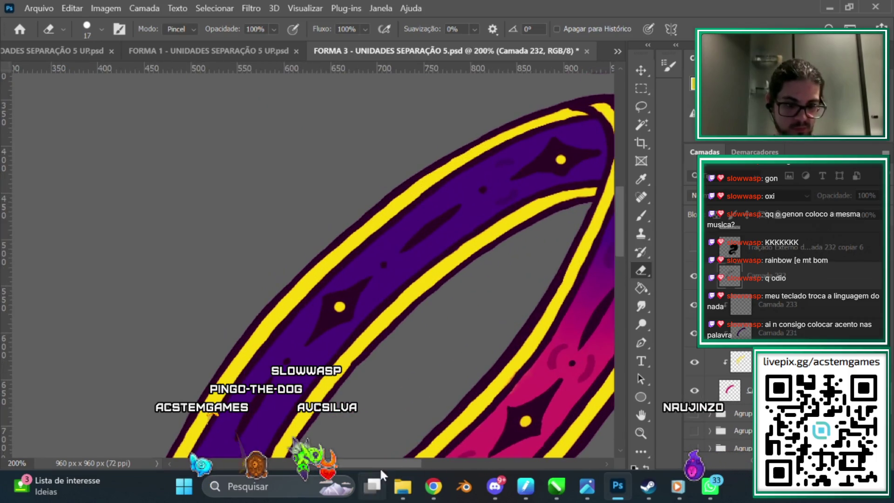
{"action": "scroll", "coordinate": [543, 299], "scroll_direction": "down", "scroll_amount": 2}
{"action": "scroll", "coordinate": [621, 235], "scroll_direction": "down", "scroll_amount": 3}
{"action": "key", "text": "b"}
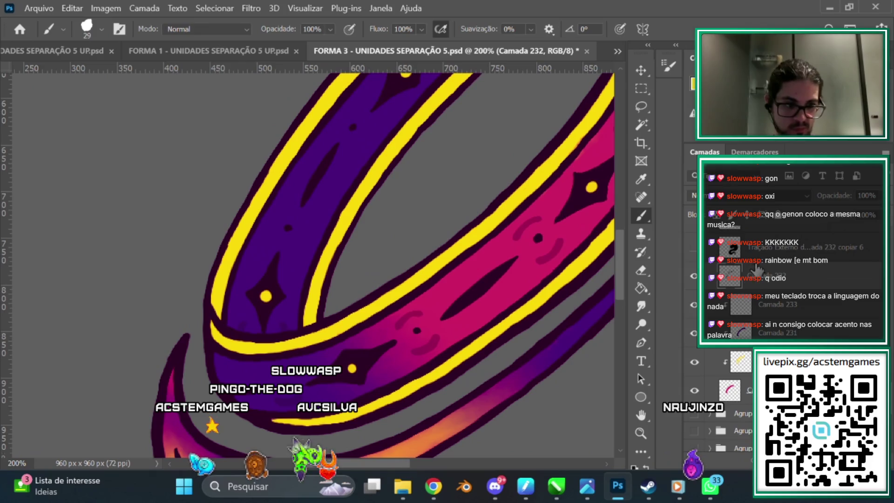
Step: Sample the band's purple, paint over stray marks, and erase leftovers at the ring's top
{"action": "left_click", "coordinate": [266, 317], "text": "alt"}
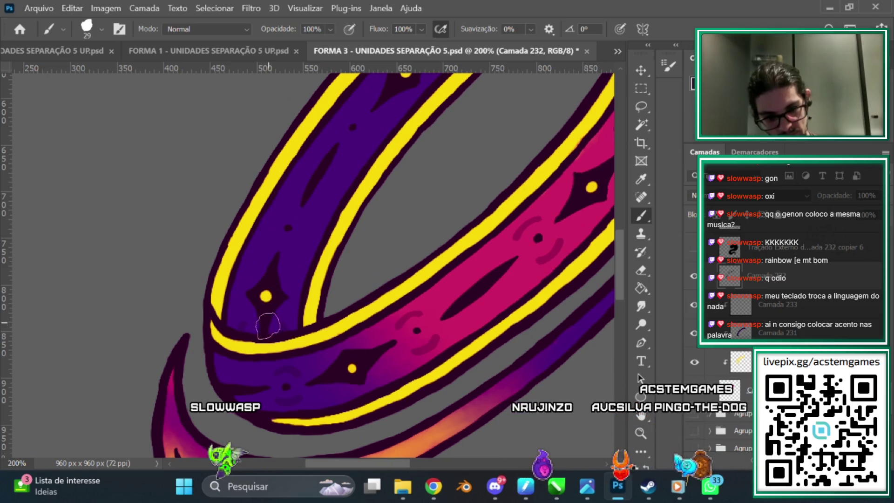
{"action": "left_click", "coordinate": [640, 271]}
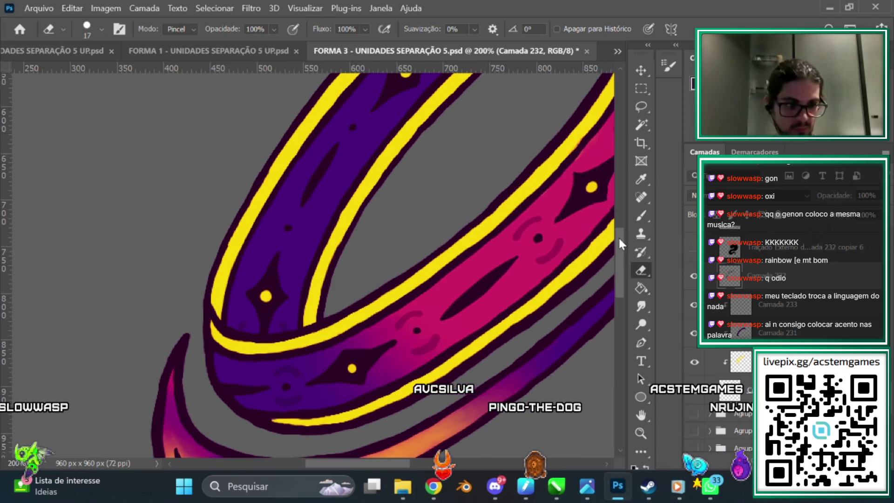
{"action": "scroll", "coordinate": [618, 236], "scroll_direction": "up", "scroll_amount": 5}
{"action": "scroll", "coordinate": [622, 239], "scroll_direction": "right", "scroll_amount": 5}
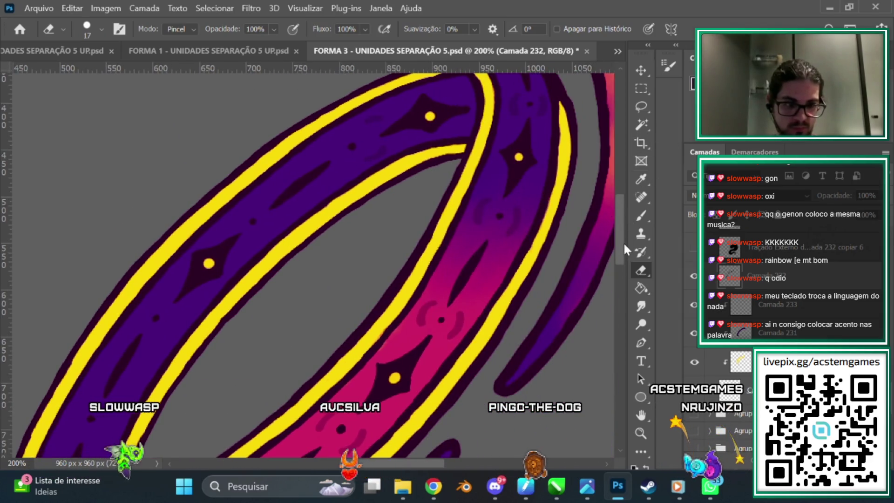
{"action": "key", "text": "ctrl+plus"}
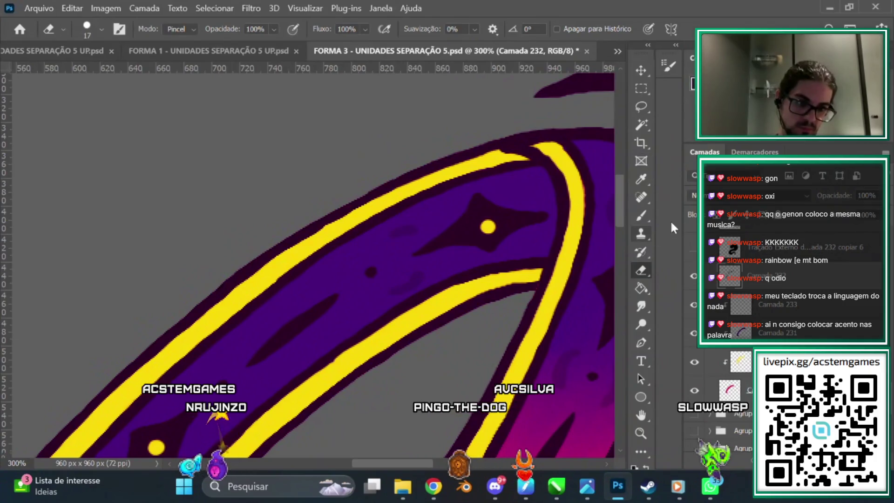
Step: Paint further purple touch-ups along the band at a closer zoom
{"action": "left_click", "coordinate": [641, 215]}
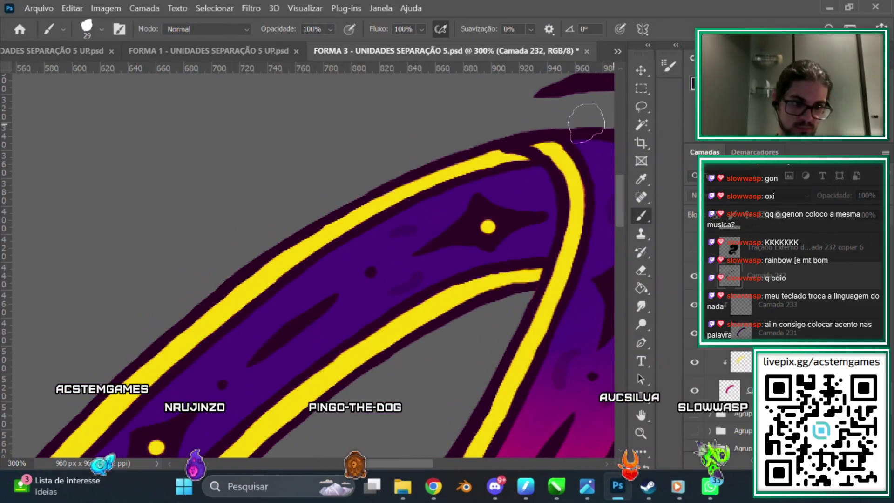
{"action": "scroll", "coordinate": [591, 154], "scroll_direction": "down", "scroll_amount": 2}
{"action": "scroll", "coordinate": [586, 143], "scroll_direction": "down", "scroll_amount": 2}
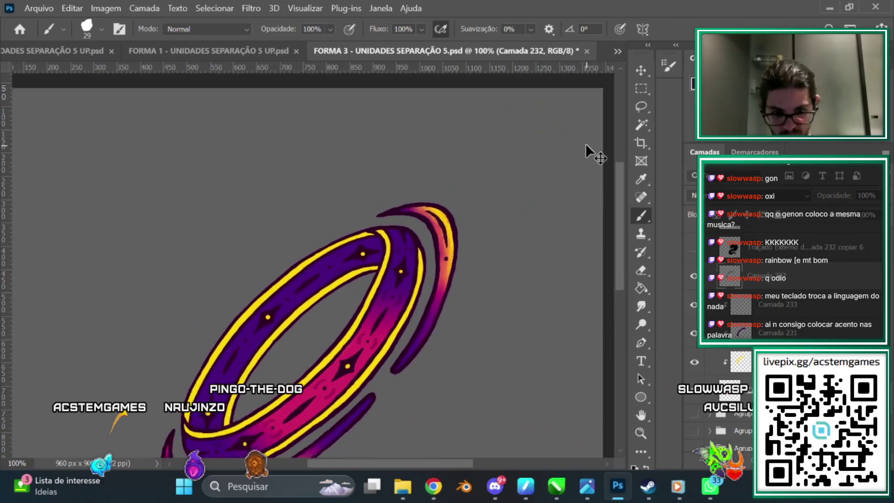
{"action": "scroll", "coordinate": [586, 144], "scroll_direction": "down", "scroll_amount": 2}
{"action": "scroll", "coordinate": [585, 144], "scroll_direction": "up", "scroll_amount": 2}
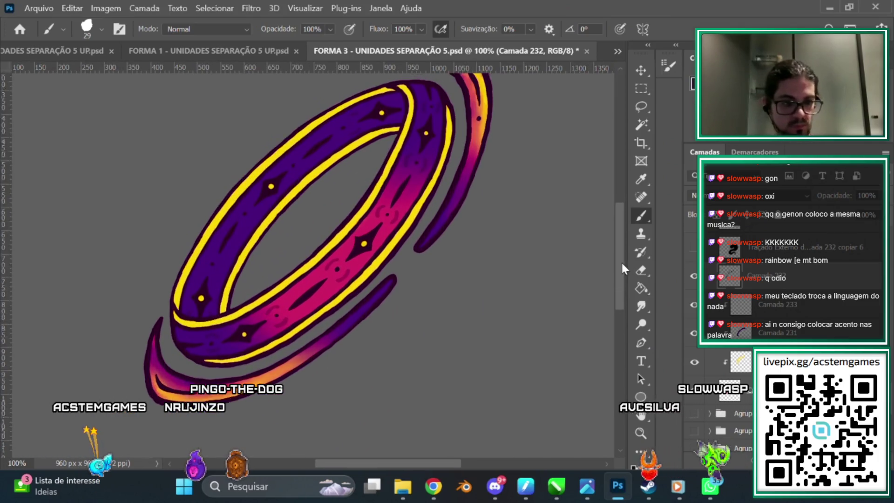
{"action": "key", "text": "ctrl+plus"}
Step: On the 30% Camada 233 layer, erase and repaint faint ornaments around the dark dots
{"action": "left_click", "coordinate": [766, 315]}
{"action": "scroll", "coordinate": [621, 203], "scroll_direction": "up", "scroll_amount": 3}
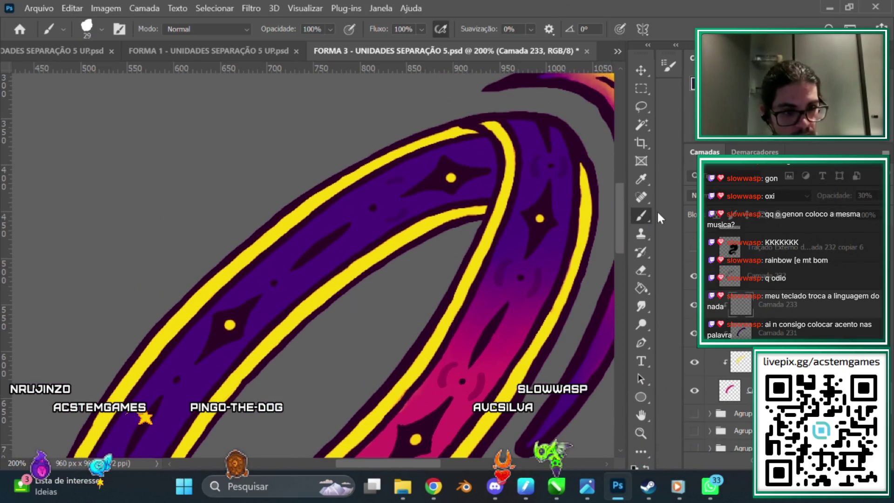
{"action": "left_click", "coordinate": [642, 273]}
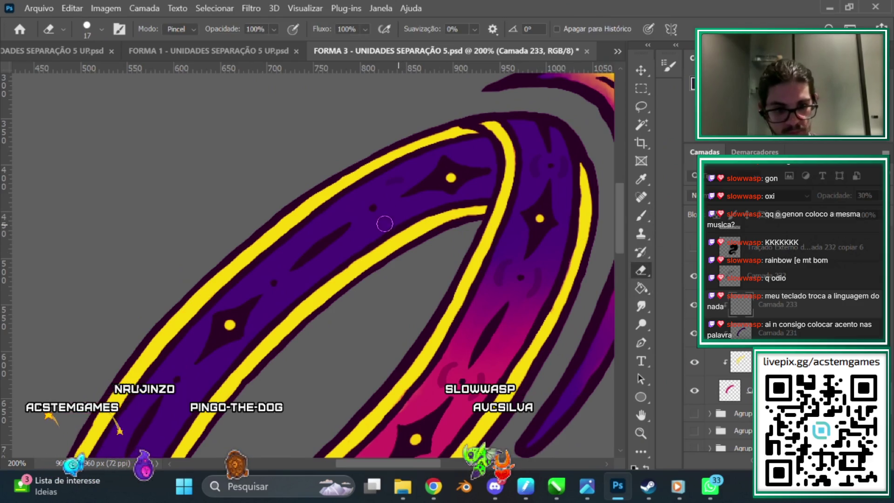
{"action": "scroll", "coordinate": [621, 203], "scroll_direction": "down", "scroll_amount": 5}
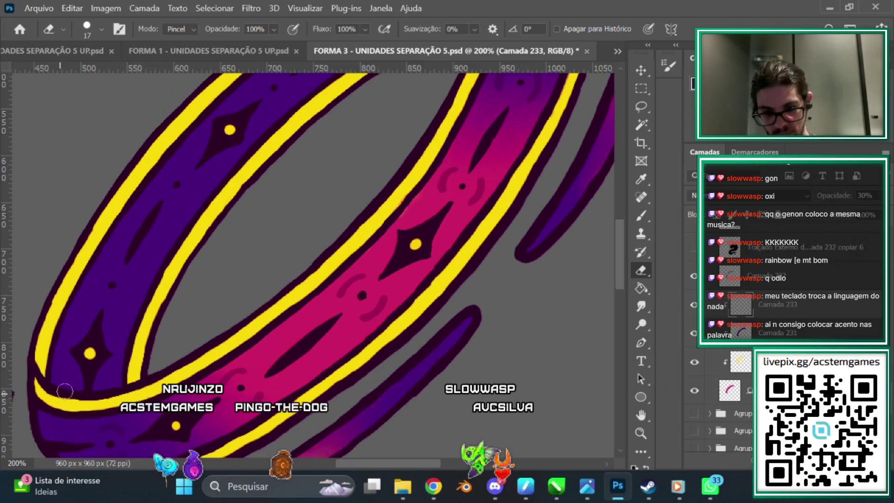
{"action": "left_click", "coordinate": [640, 216]}
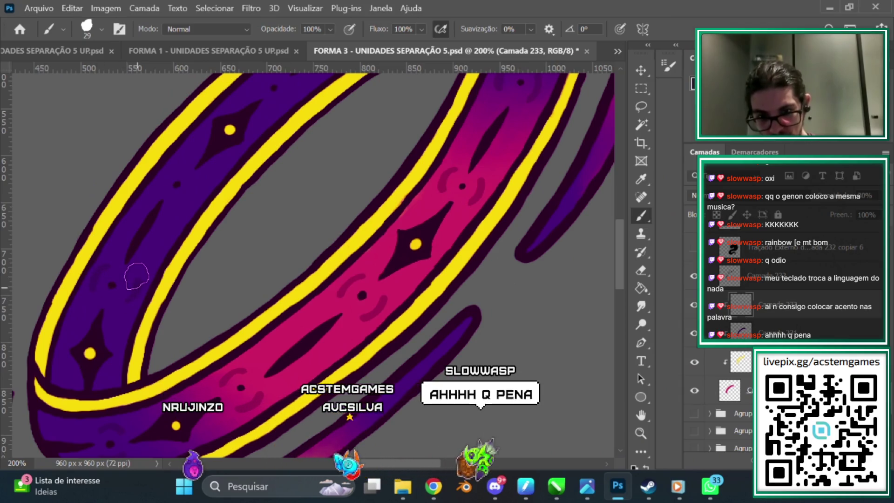
{"action": "scroll", "coordinate": [606, 222], "scroll_direction": "up", "scroll_amount": 3}
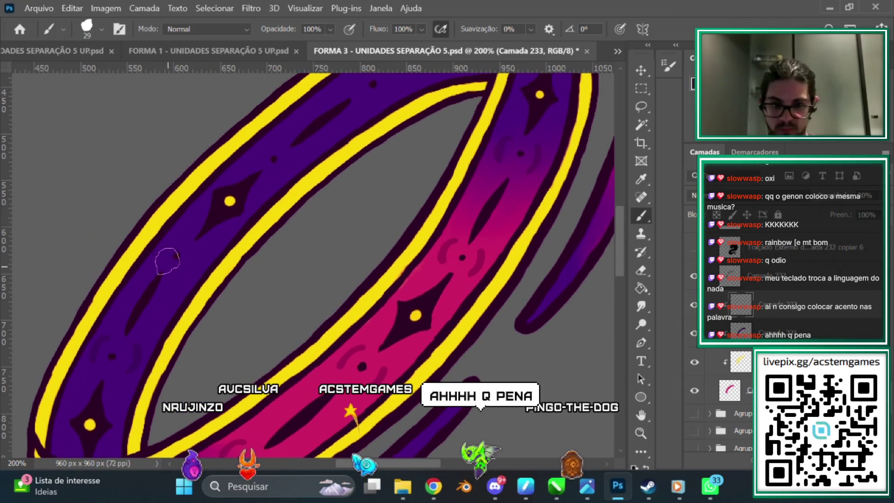